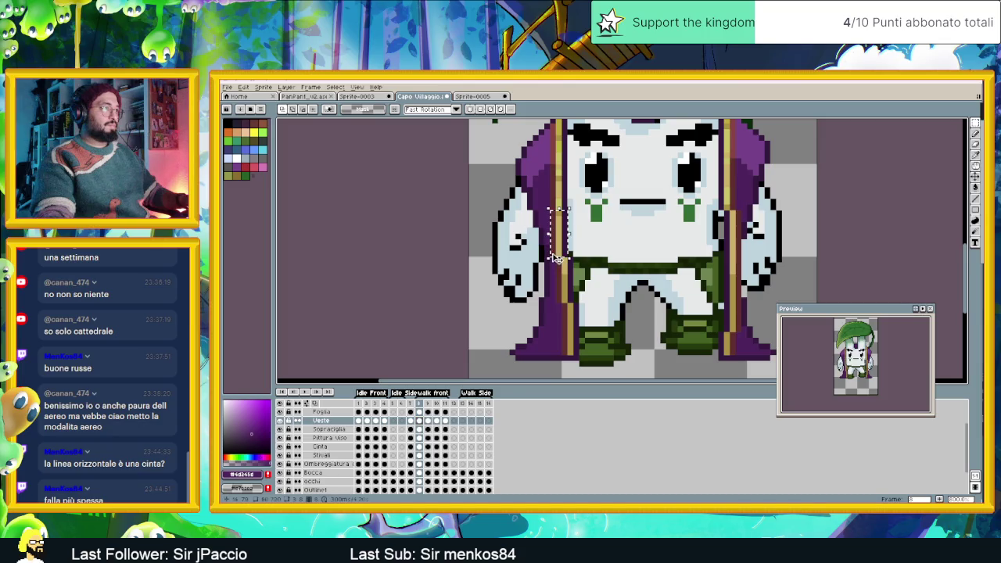
# Move to walk frame 10 and try a transform on the selected robe pixels, leaving them unchanged
pyautogui.click(428, 422)
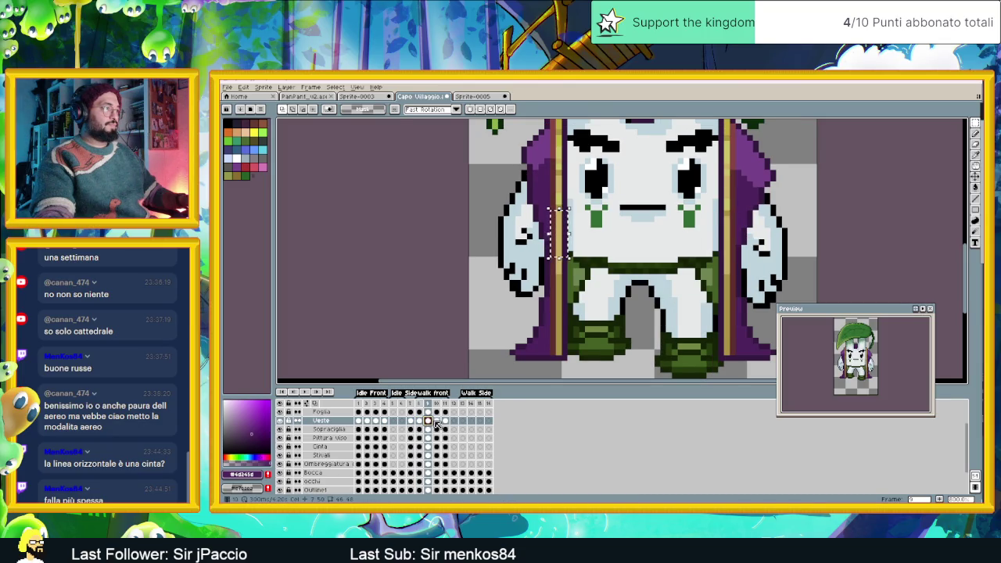
pyautogui.click(437, 421)
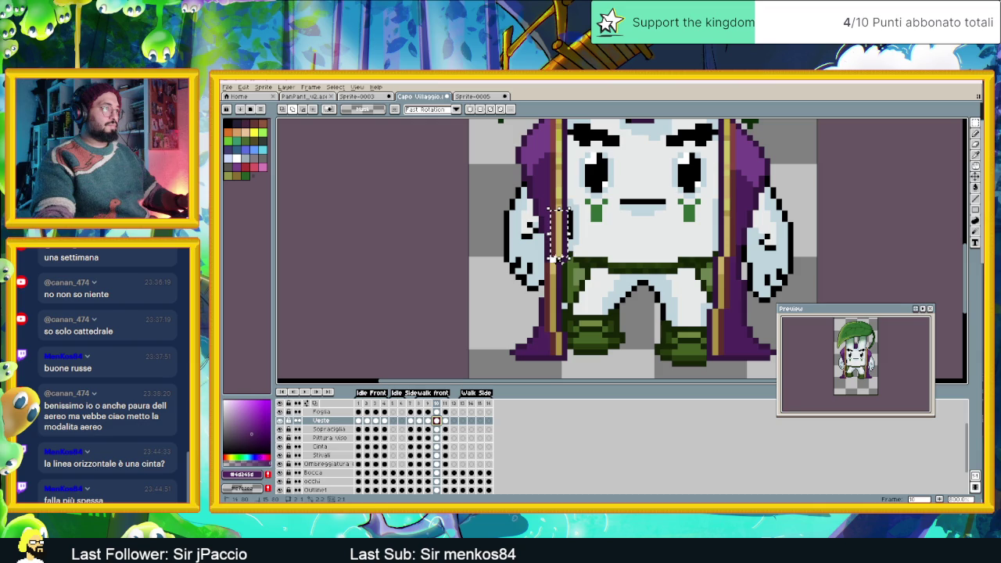
pyautogui.click(568, 252)
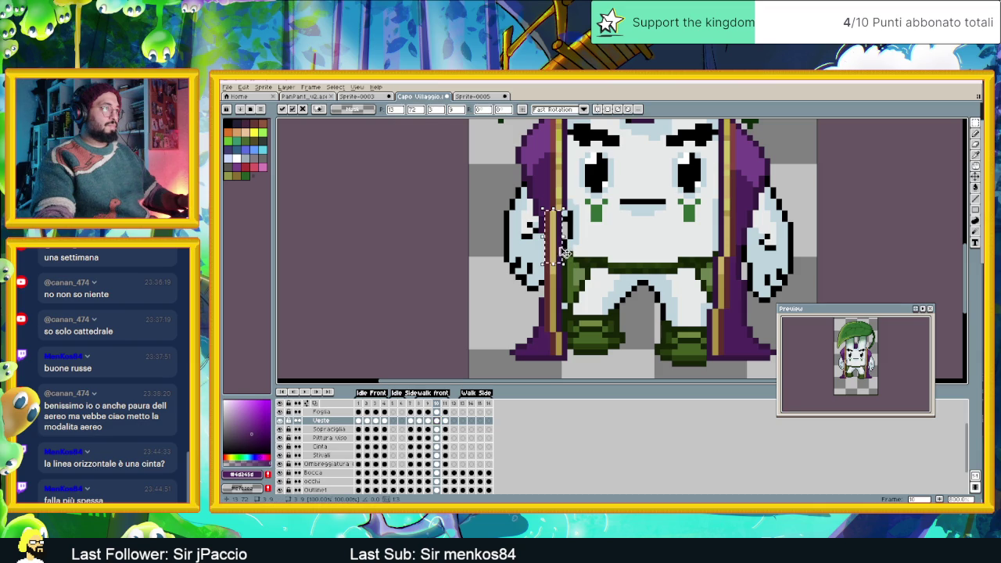
pyautogui.press('Return')
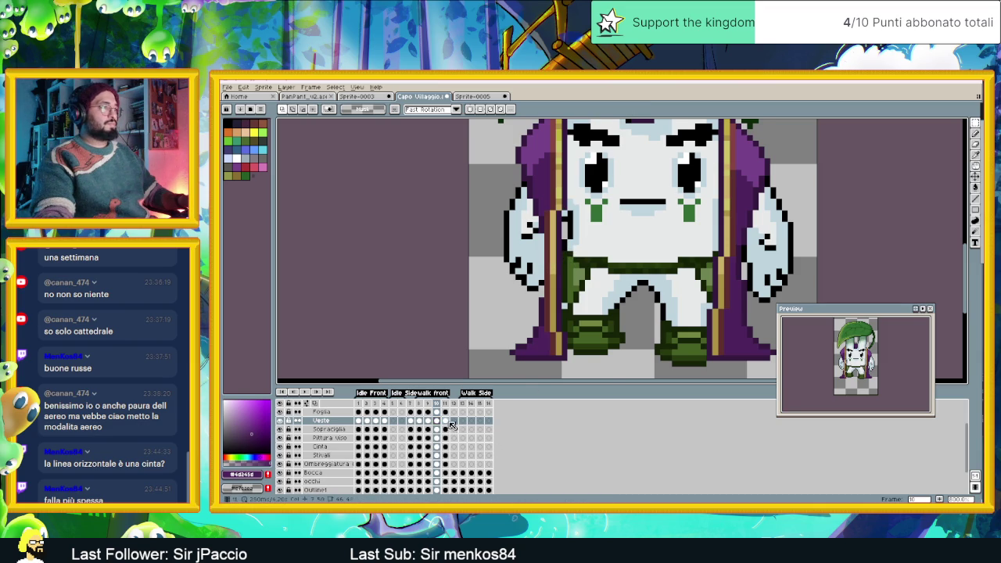
# Preview the walk cycle, then paste robe pixels beside the right boot on frame 8
pyautogui.click(447, 421)
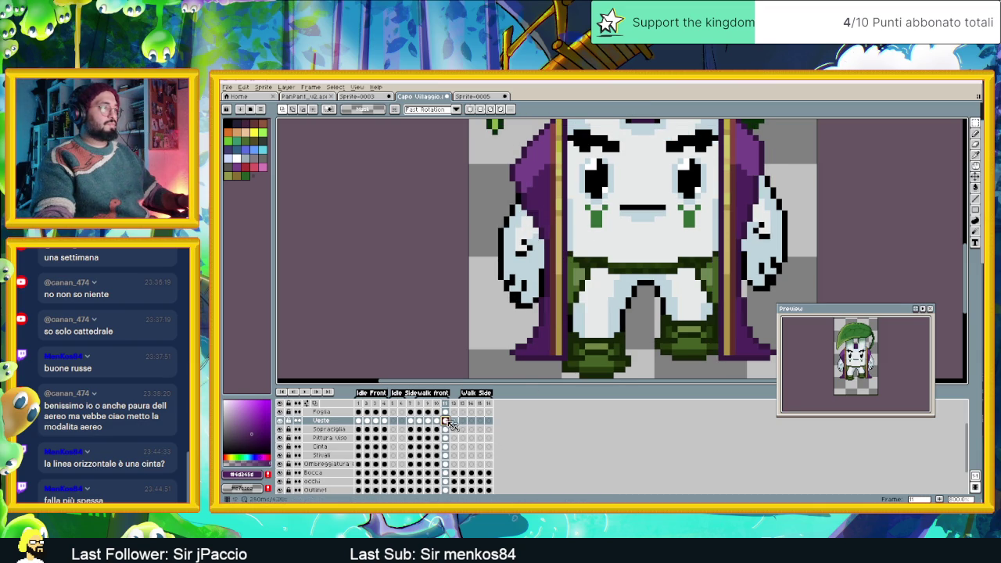
pyautogui.click(302, 391)
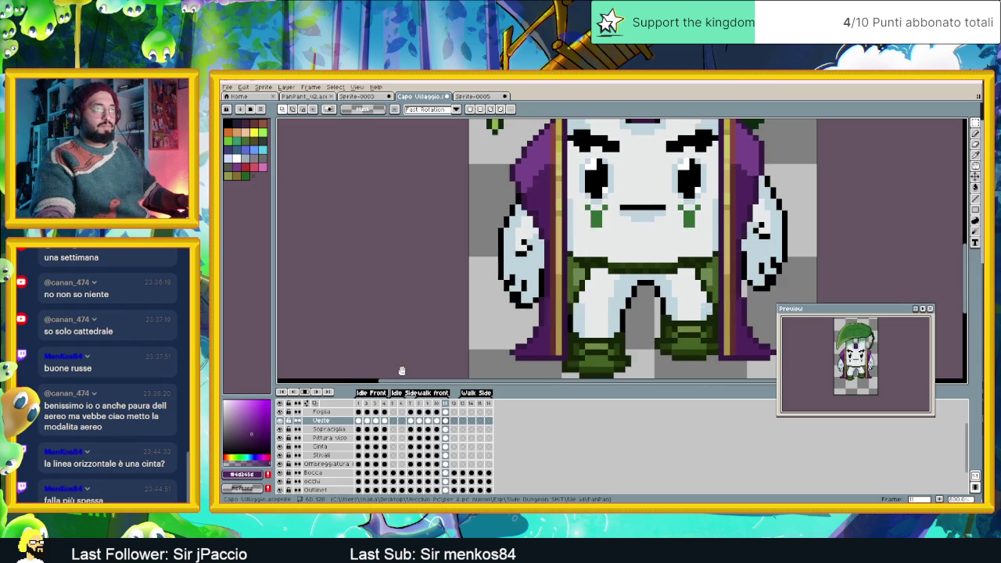
pyautogui.click(304, 392)
pyautogui.click(304, 392)
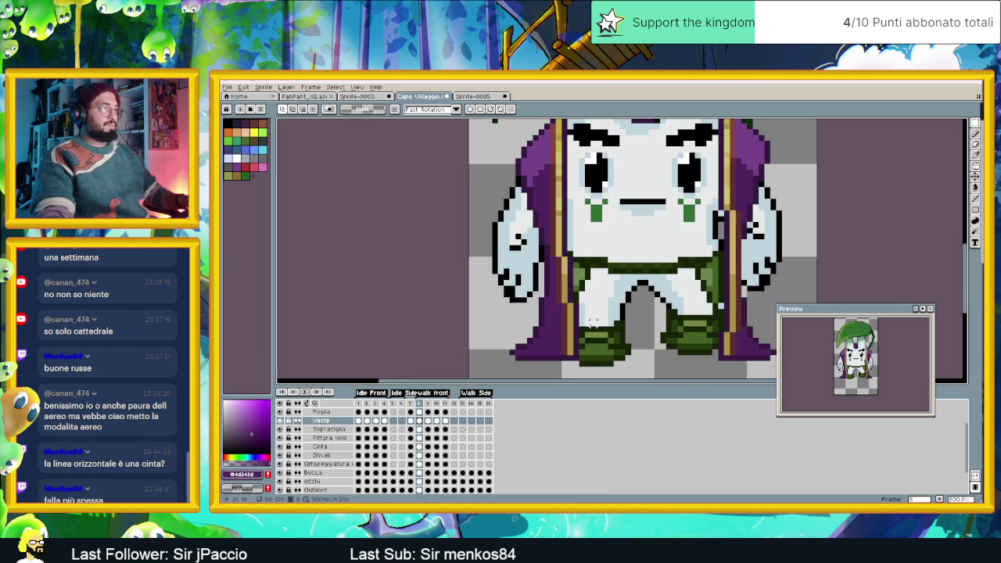
pyautogui.moveTo(726, 336); pyautogui.dragTo(665, 313)
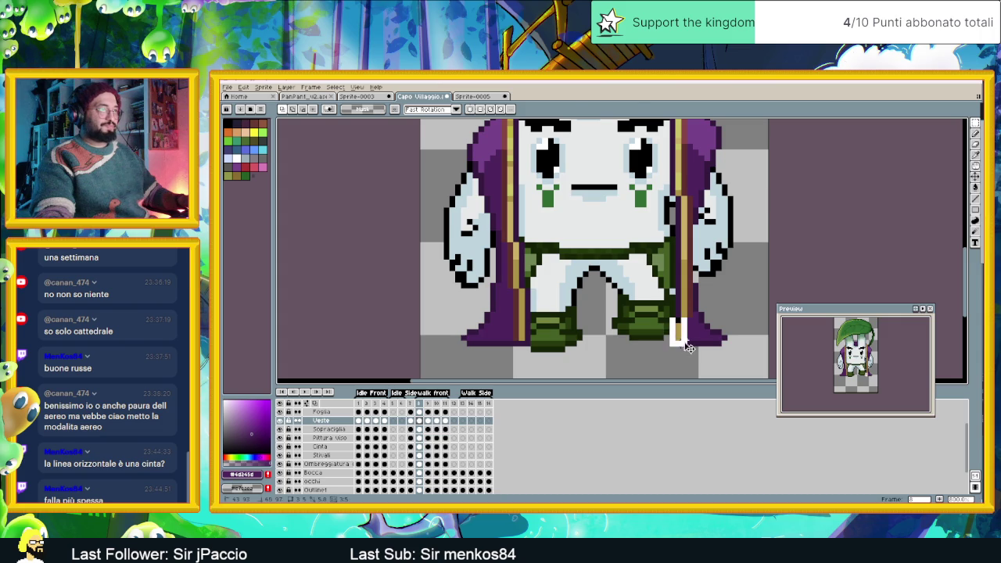
pyautogui.hotkey('ctrl', 'v')
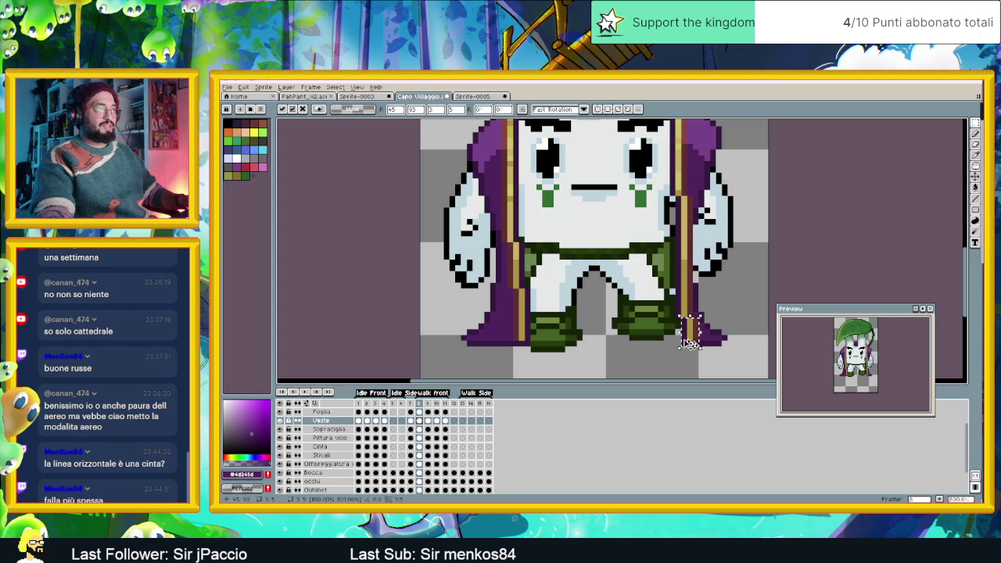
pyautogui.press('Return')
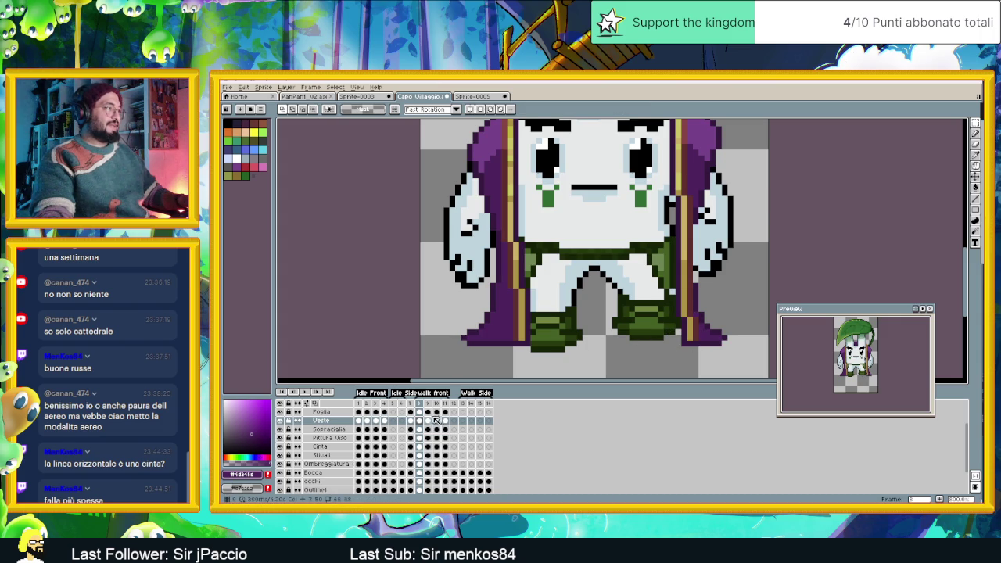
# Reshape the robe hem beside the left boot on walk frame 10
pyautogui.click(429, 420)
pyautogui.click(436, 420)
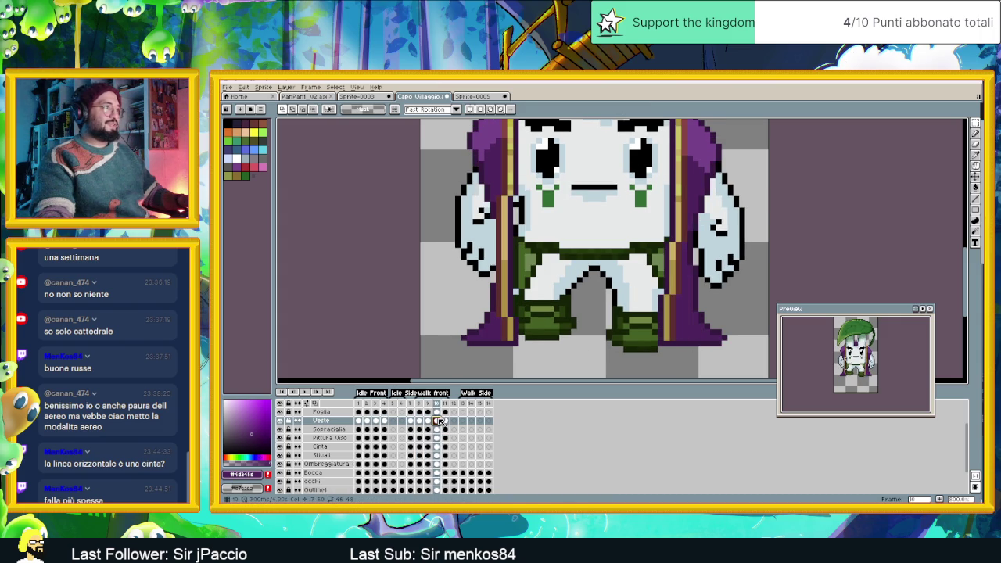
pyautogui.moveTo(516, 319); pyautogui.dragTo(503, 342)
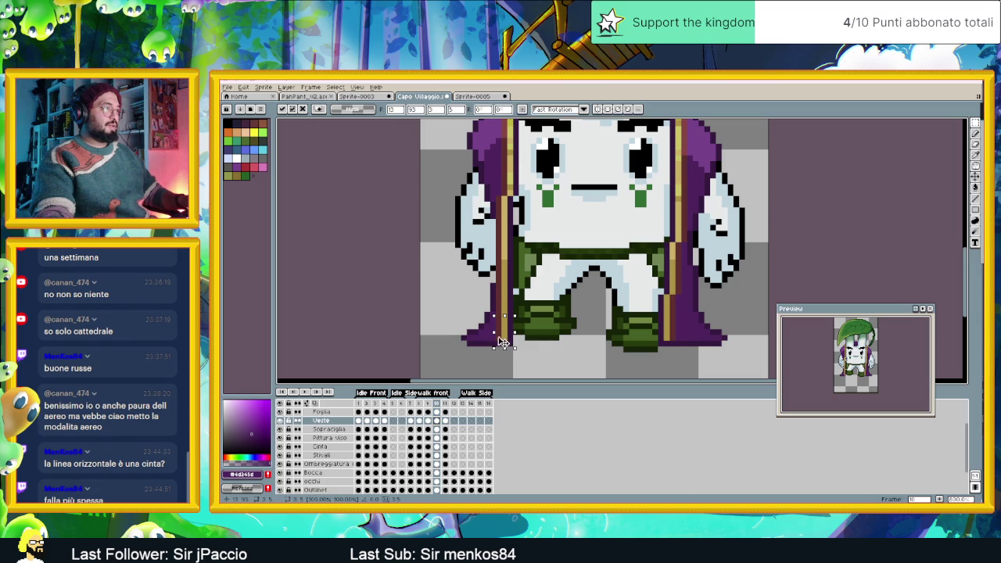
pyautogui.press('Return')
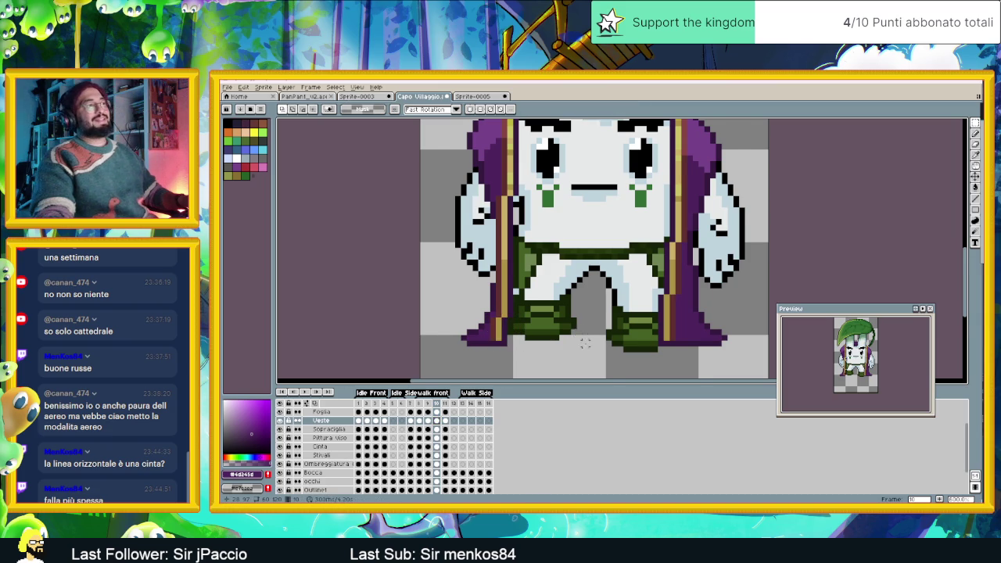
# Zoom out, play the walk cycle, and select the forehead stripe under the leaf hat on frame 8
pyautogui.scroll(-1, 585, 345)
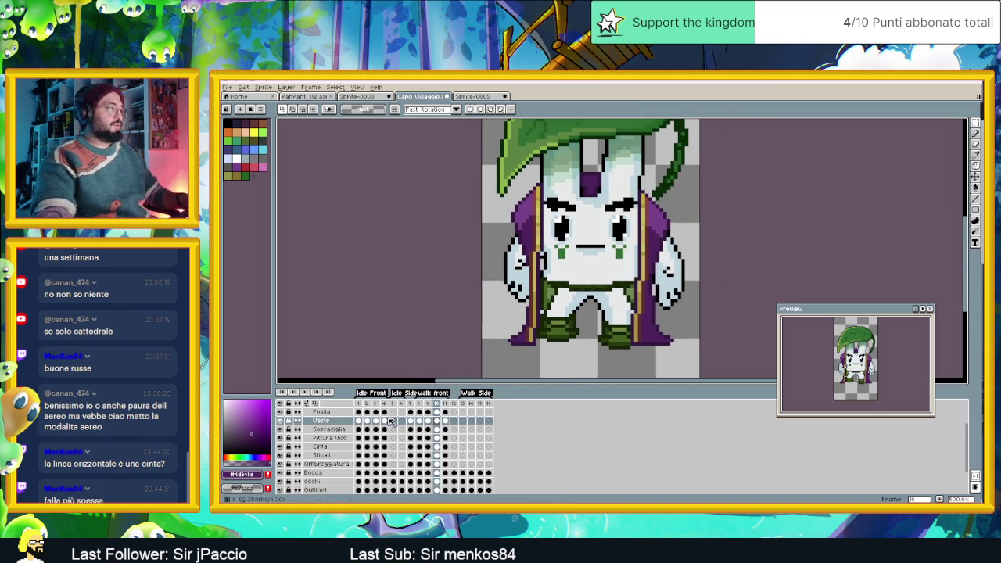
pyautogui.click(305, 392)
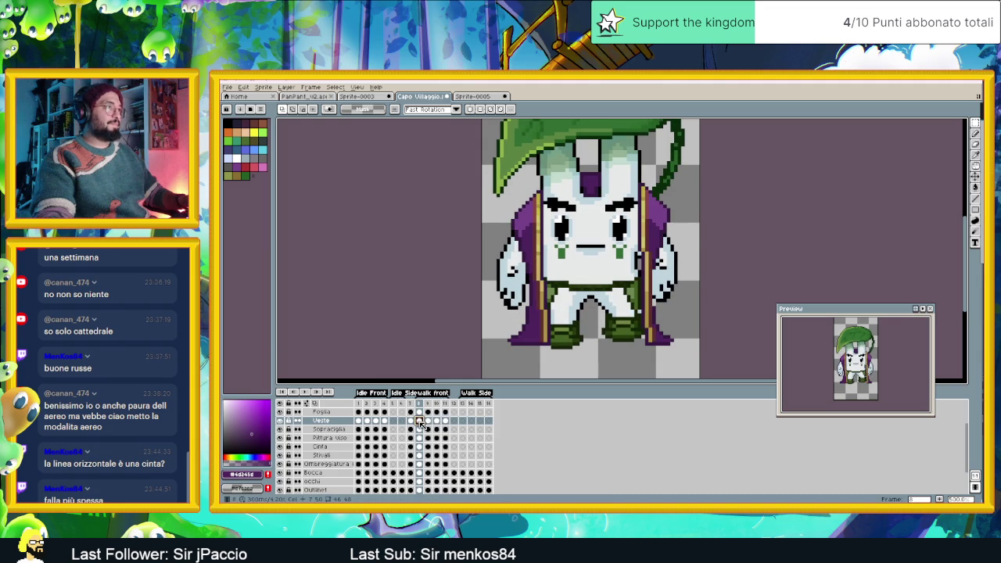
pyautogui.click(420, 421)
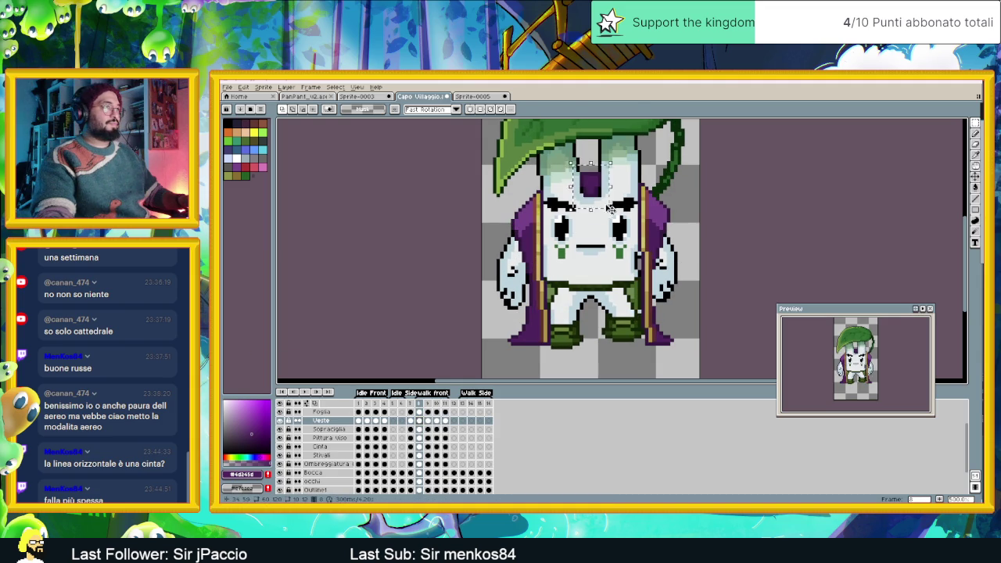
pyautogui.moveTo(571, 159); pyautogui.dragTo(610, 205)
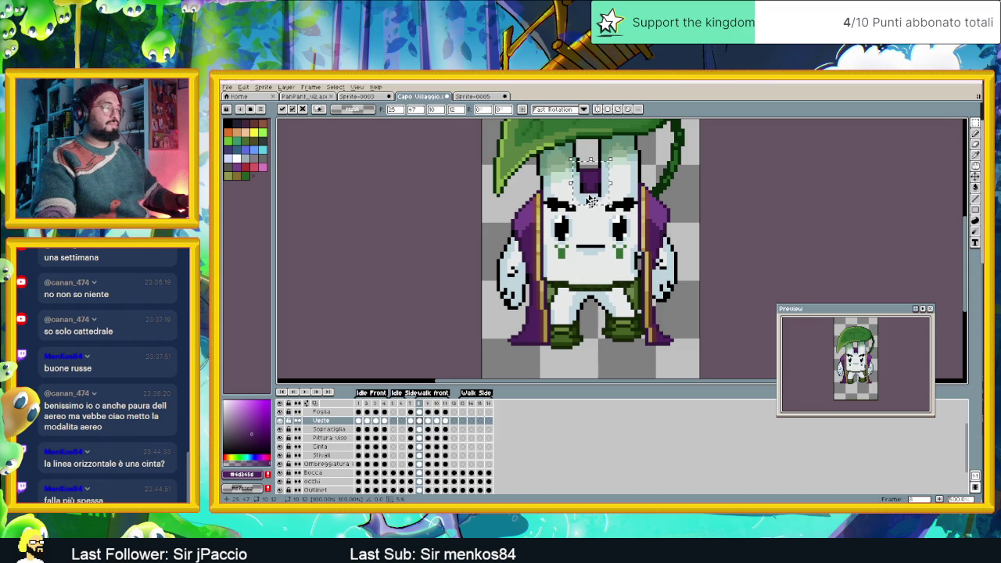
# Compare the forehead stripe across frames 9–11, replay the cycle, and return to frame 8
pyautogui.click(428, 421)
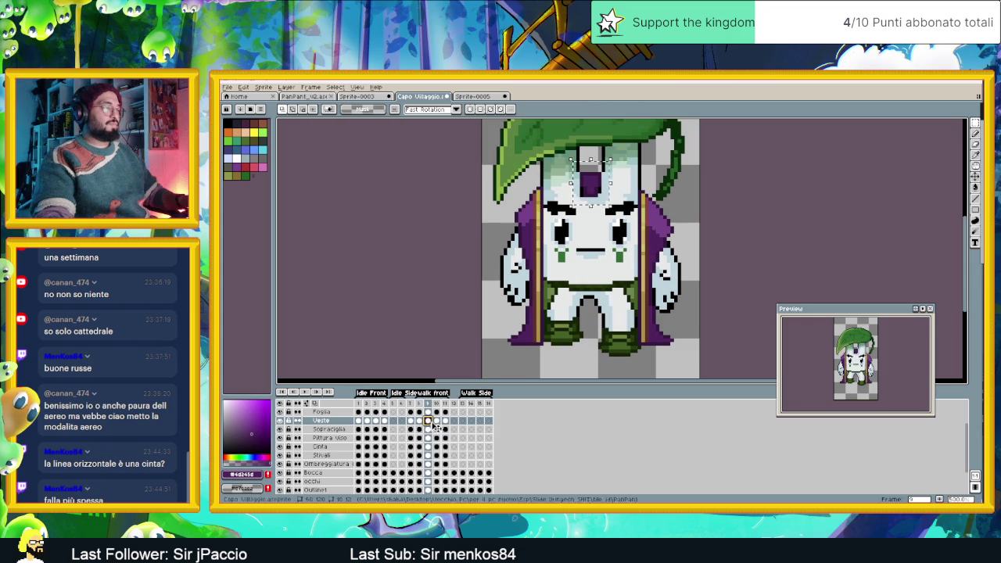
pyautogui.click(436, 421)
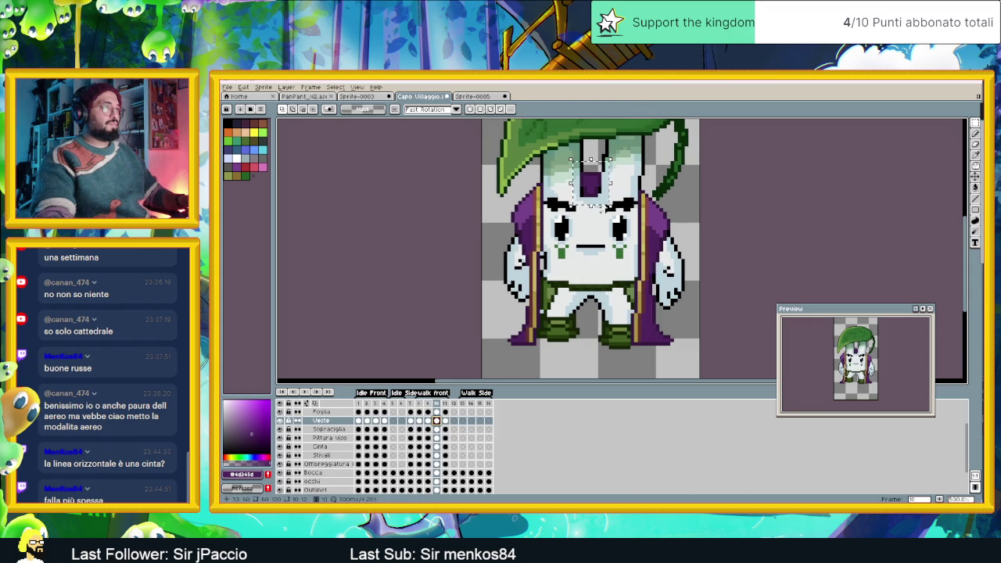
pyautogui.click(597, 197)
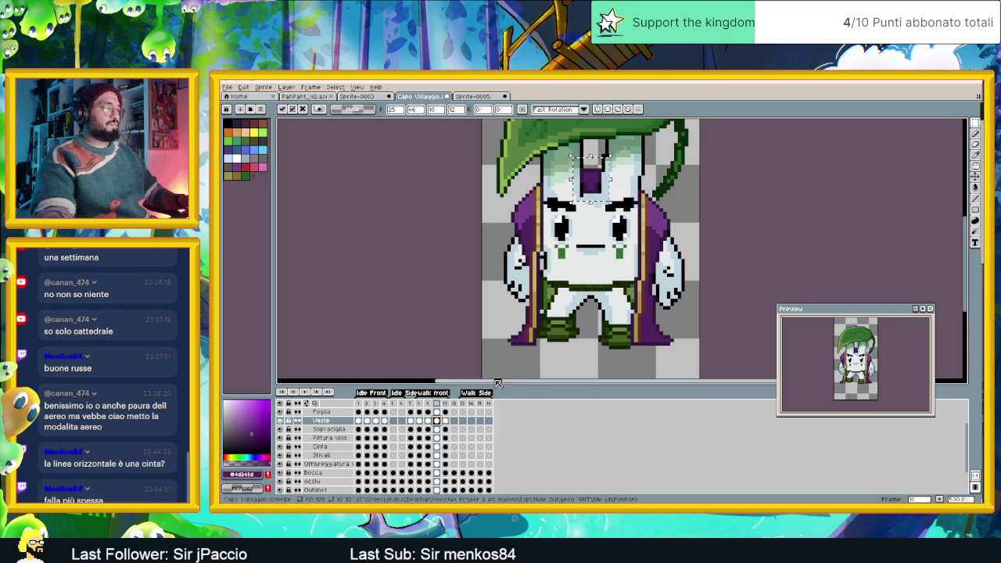
pyautogui.click(445, 421)
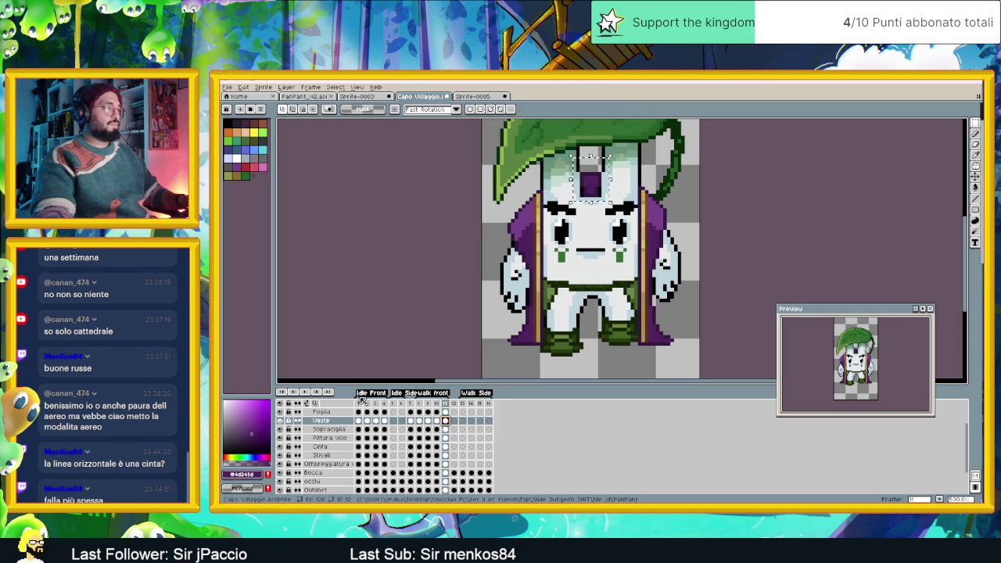
pyautogui.click(305, 393)
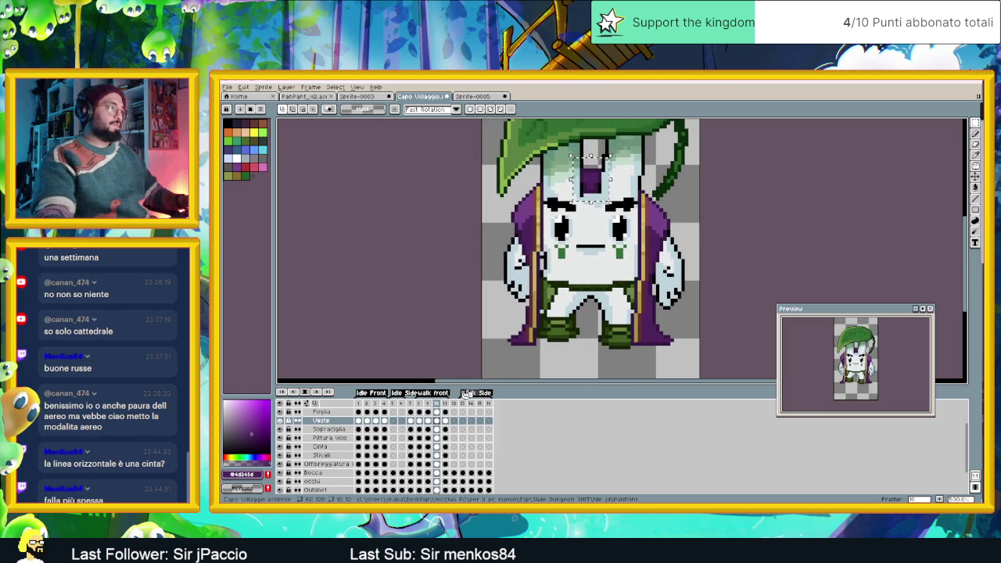
pyautogui.click(305, 391)
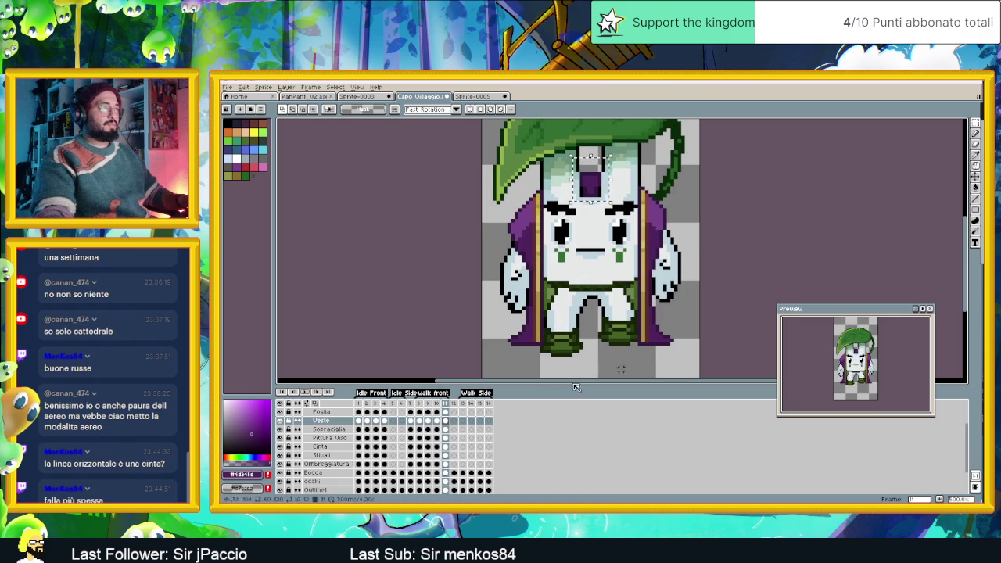
pyautogui.click(420, 421)
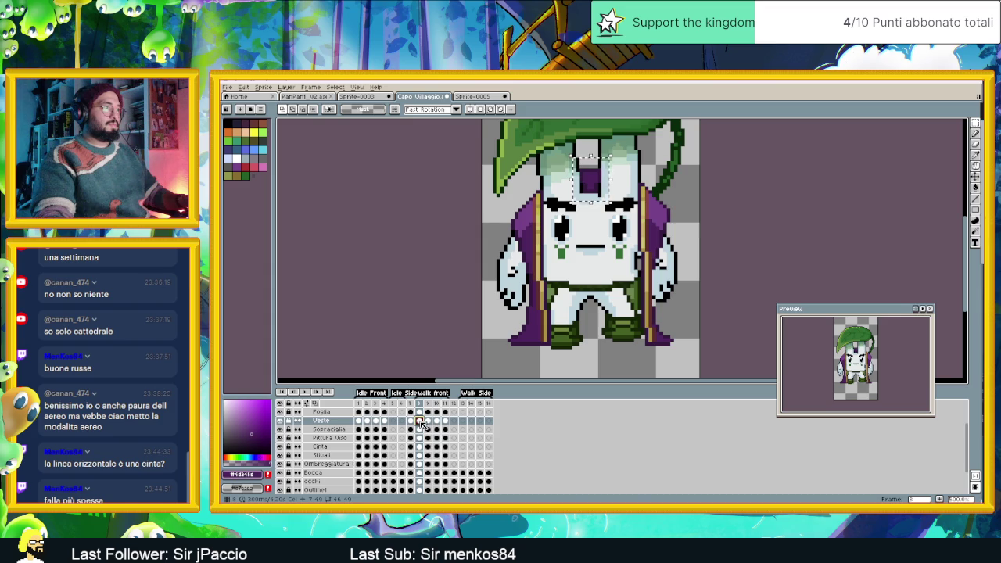
# Raise the boot tip by one pixel on walk frame 9
pyautogui.scroll(1, 661, 341)
pyautogui.scroll(1, 661, 341)
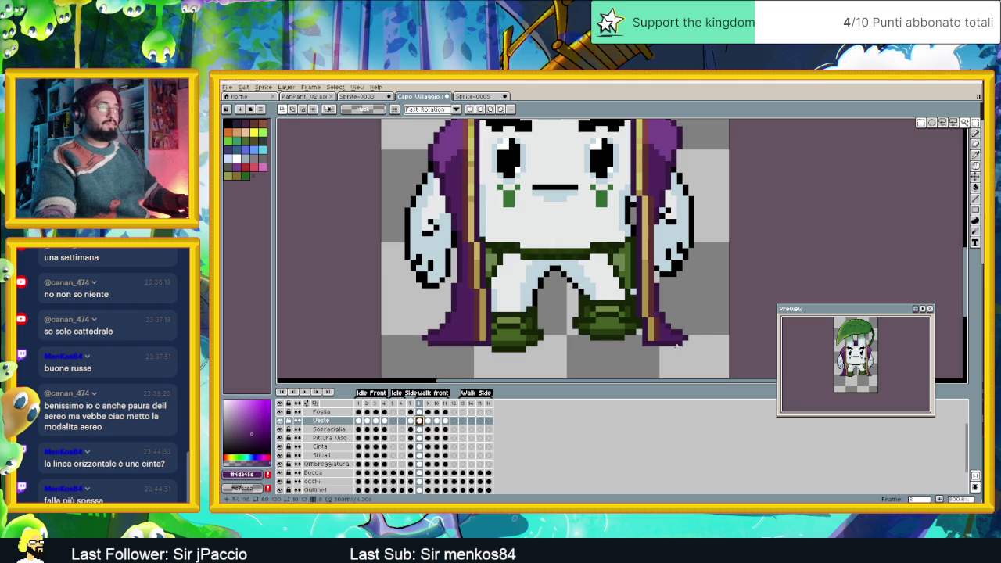
pyautogui.moveTo(642, 336); pyautogui.dragTo(662, 344)
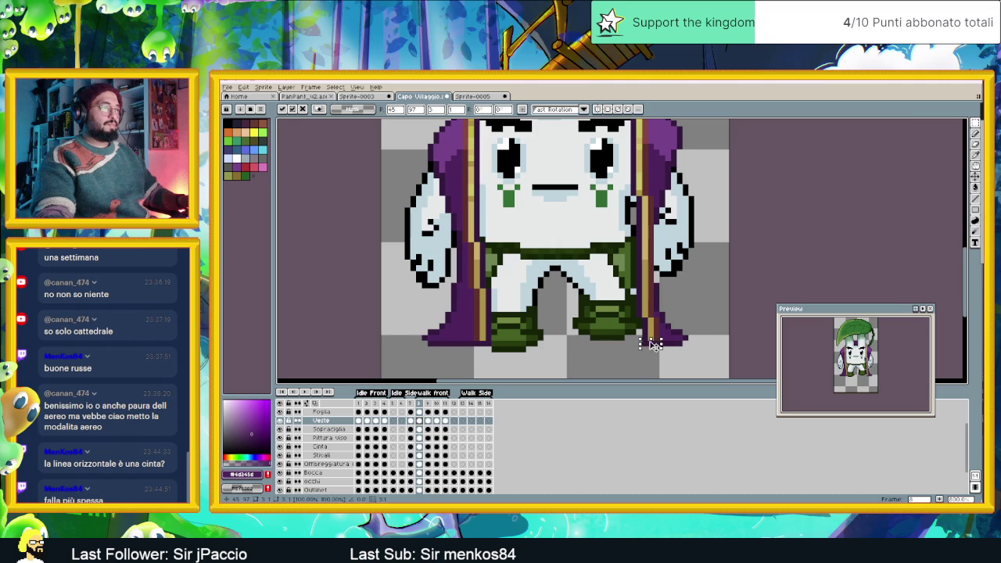
pyautogui.click(652, 343)
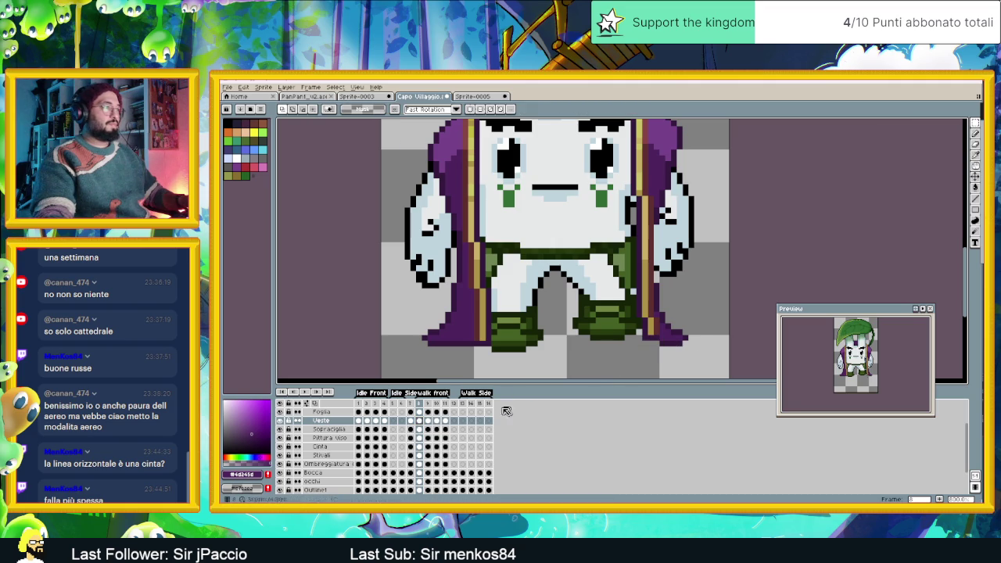
pyautogui.click(428, 421)
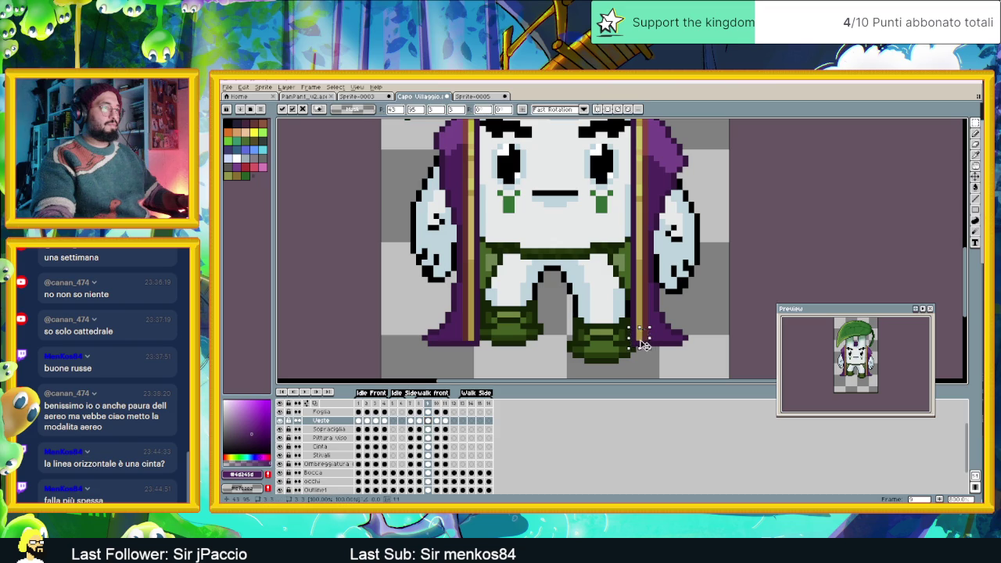
pyautogui.moveTo(630, 332); pyautogui.dragTo(649, 344)
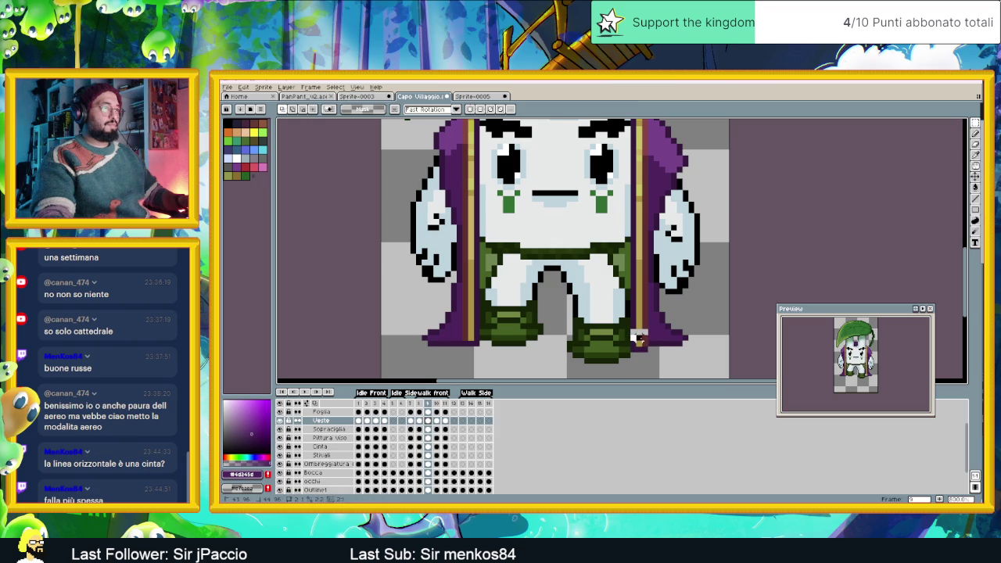
pyautogui.click(640, 334)
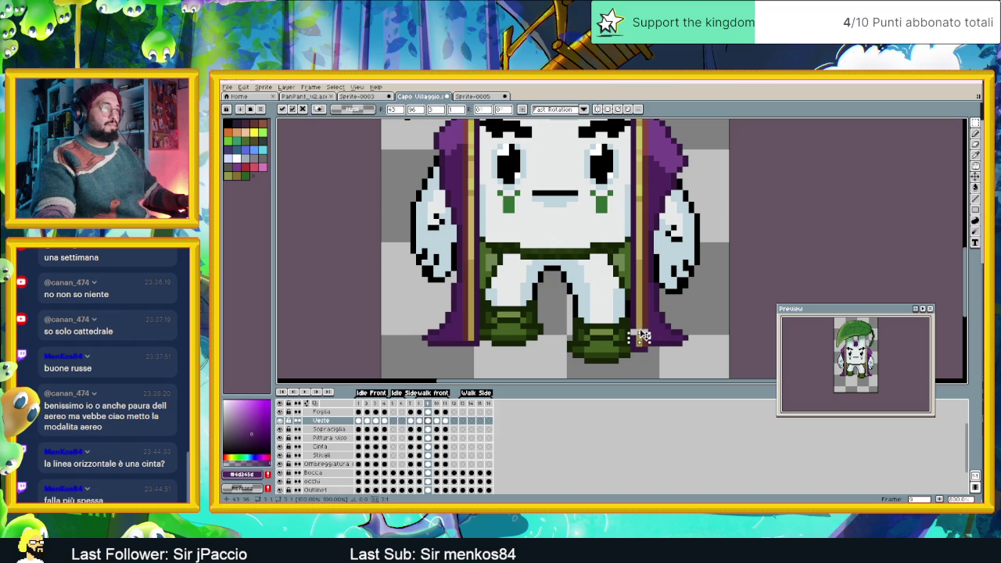
pyautogui.moveTo(641, 333); pyautogui.dragTo(643, 328)
pyautogui.press('Return')
# Move the boot tip on frame 10 and compare it against frames 8 and 11
pyautogui.click(437, 421)
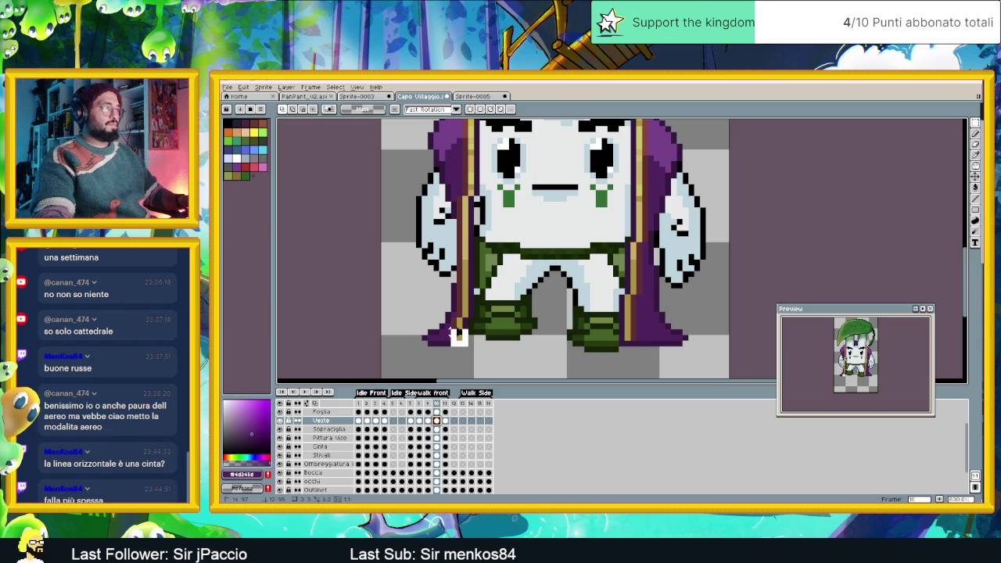
pyautogui.moveTo(451, 327)
pyautogui.mouseDown()
pyautogui.moveTo(469, 347)
pyautogui.moveTo(465, 333)
pyautogui.mouseUp()
pyautogui.click(464, 339)
pyautogui.press('Return')
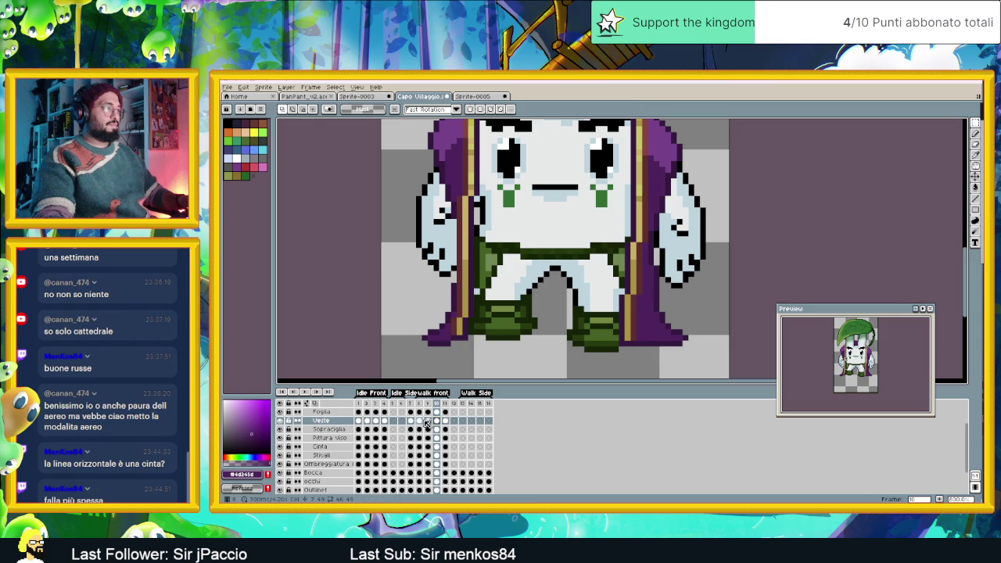
pyautogui.click(420, 421)
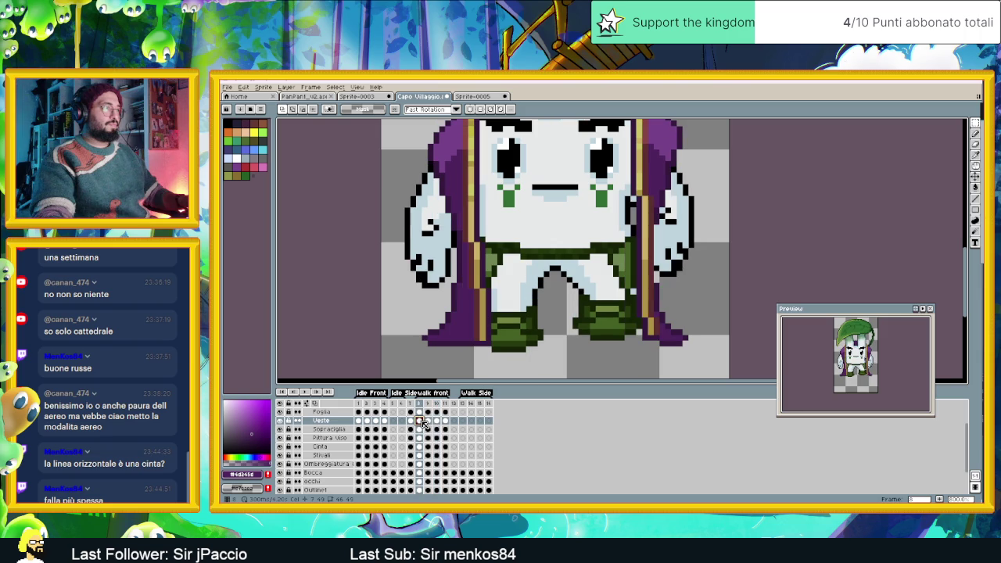
pyautogui.click(437, 421)
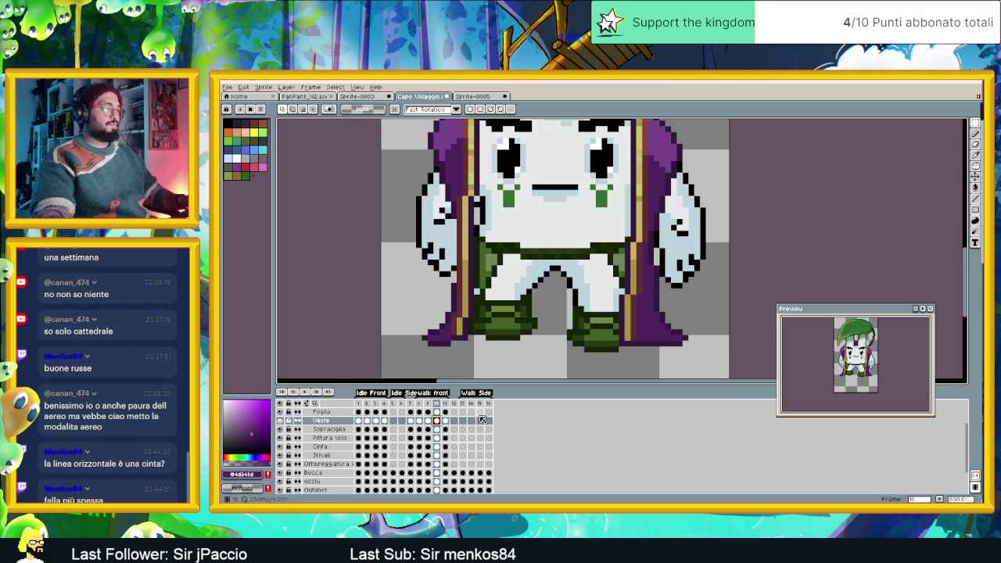
pyautogui.click(446, 421)
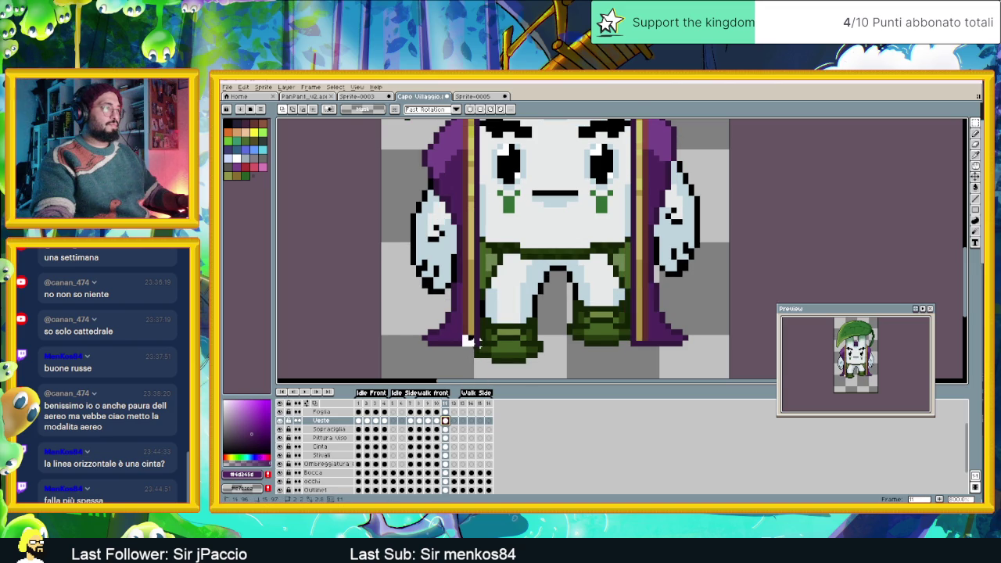
# Darken a pixel at the robe's lower-left hem on frame 11 and play the Walk front tag
pyautogui.moveTo(467, 338); pyautogui.dragTo(475, 352)
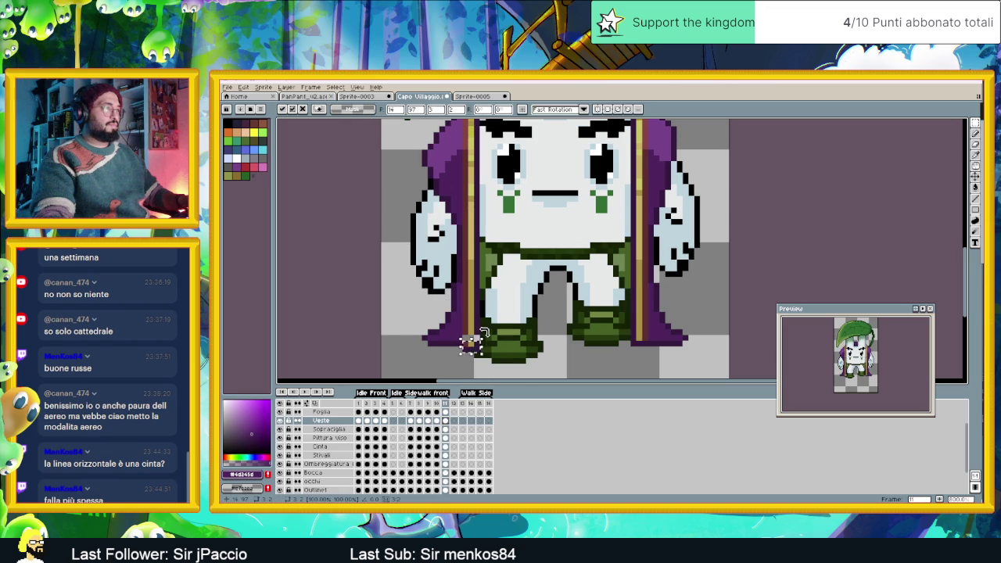
pyautogui.hotkey('ctrl', 'd')
pyautogui.moveTo(479, 330); pyautogui.dragTo(472, 348)
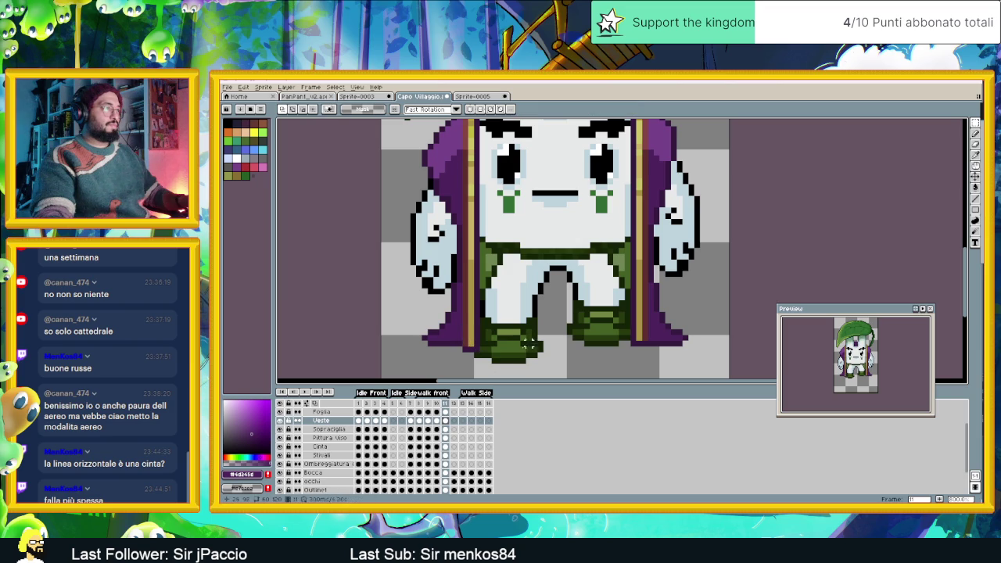
pyautogui.click(312, 393)
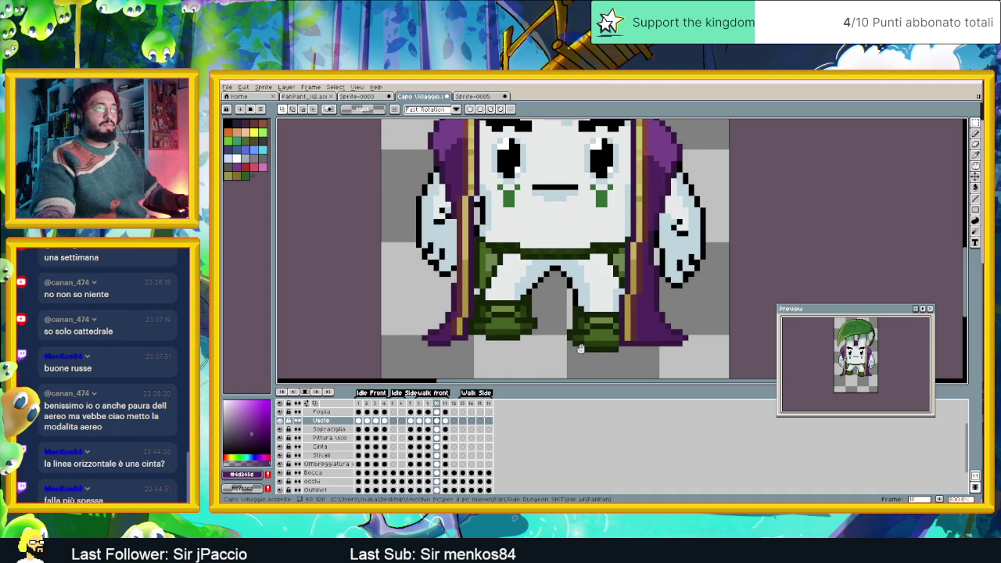
pyautogui.click(304, 393)
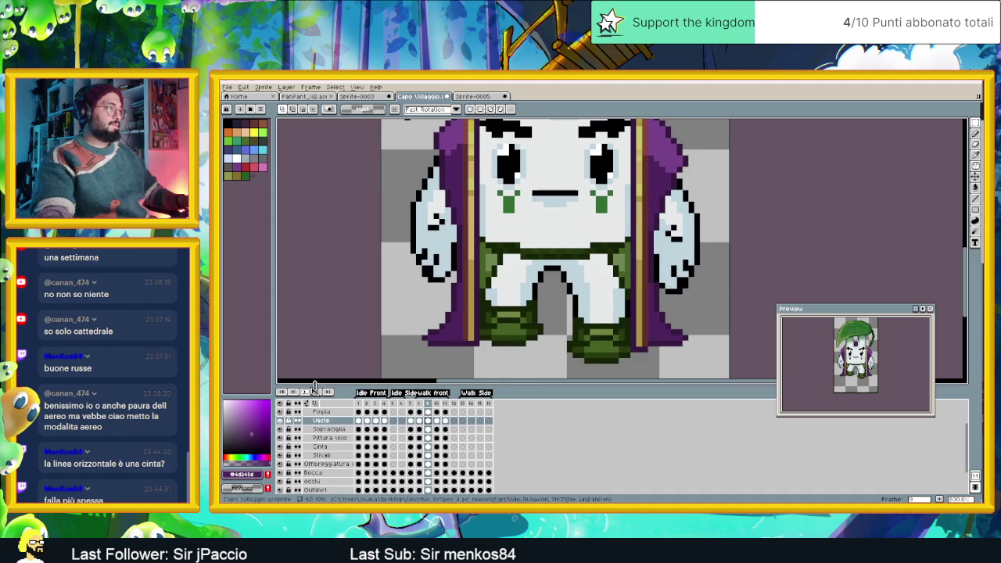
# Switch to the line tool and sample the dark and light robe purples on frame 9
pyautogui.click(975, 202)
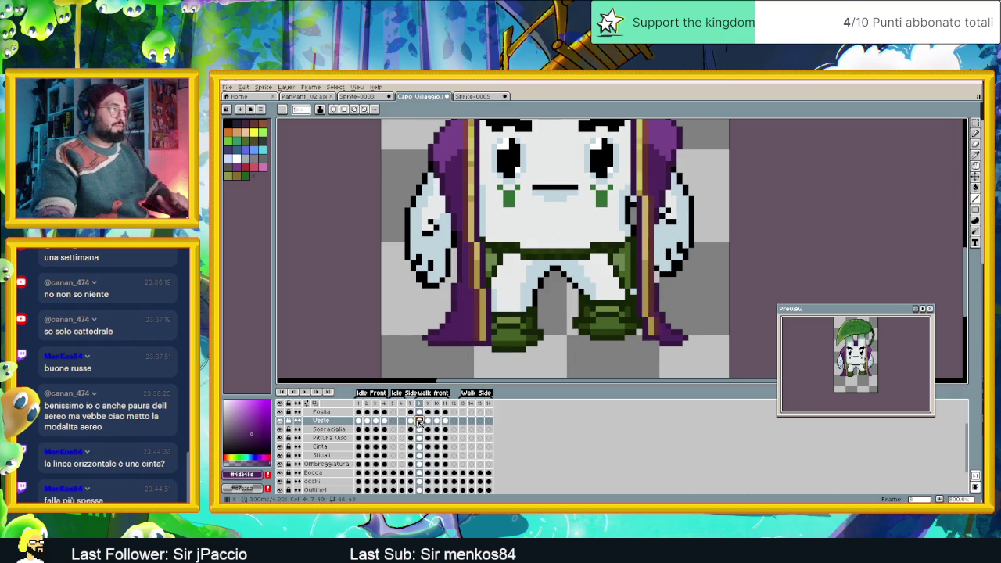
pyautogui.click(419, 421)
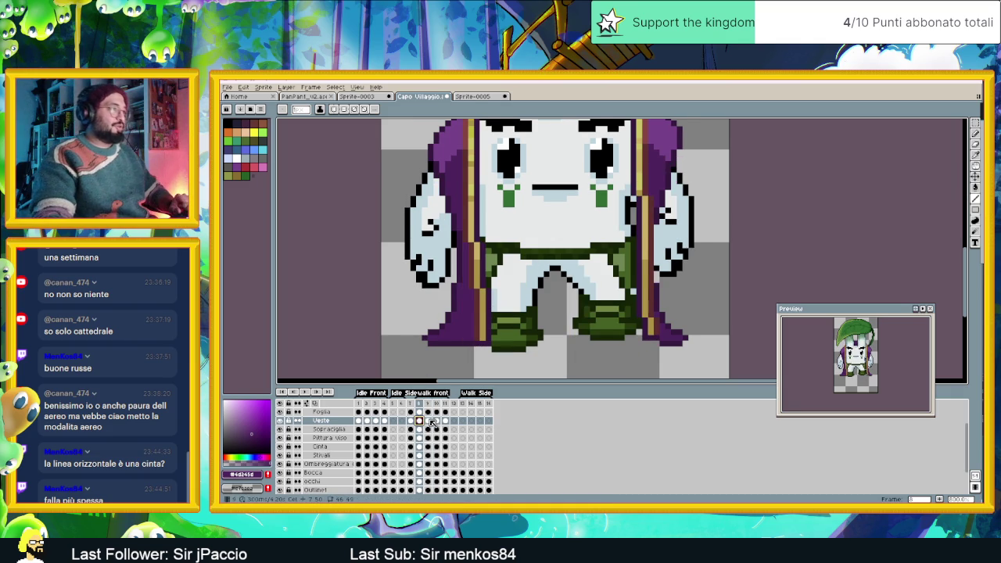
pyautogui.click(428, 421)
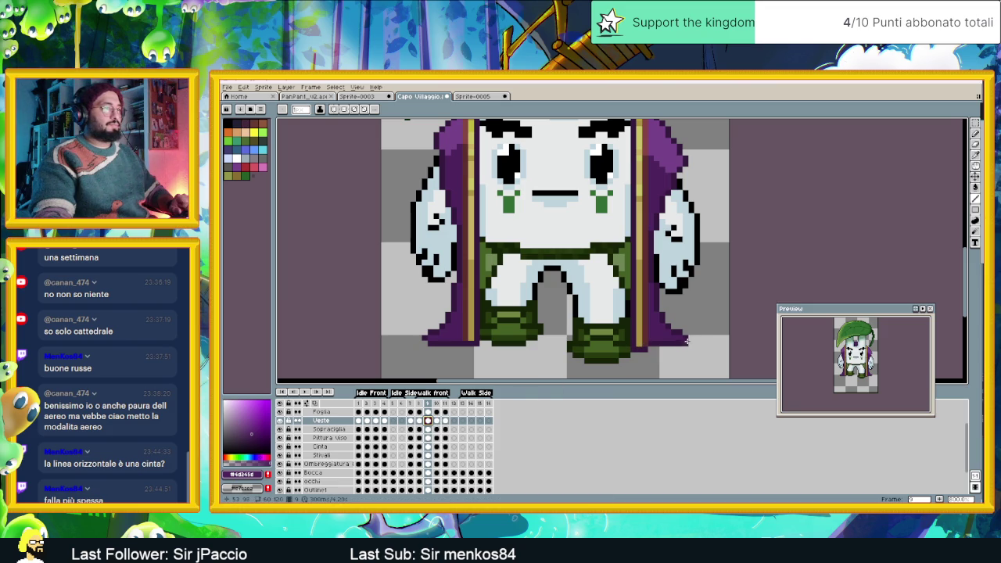
pyautogui.keyDown('alt'); pyautogui.click(673, 343); pyautogui.keyUp('alt')
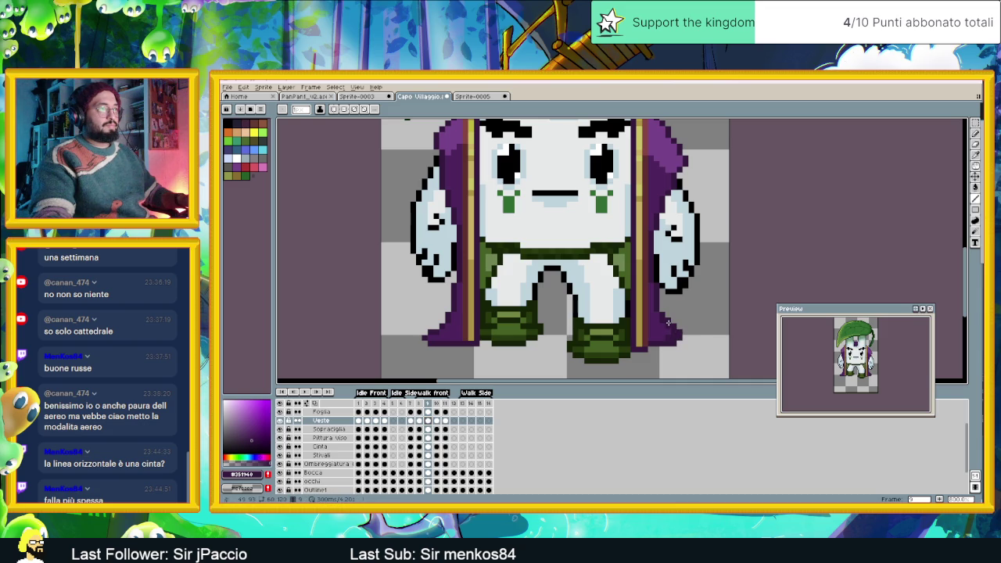
pyautogui.keyDown('alt'); pyautogui.click(666, 325); pyautogui.keyUp('alt')
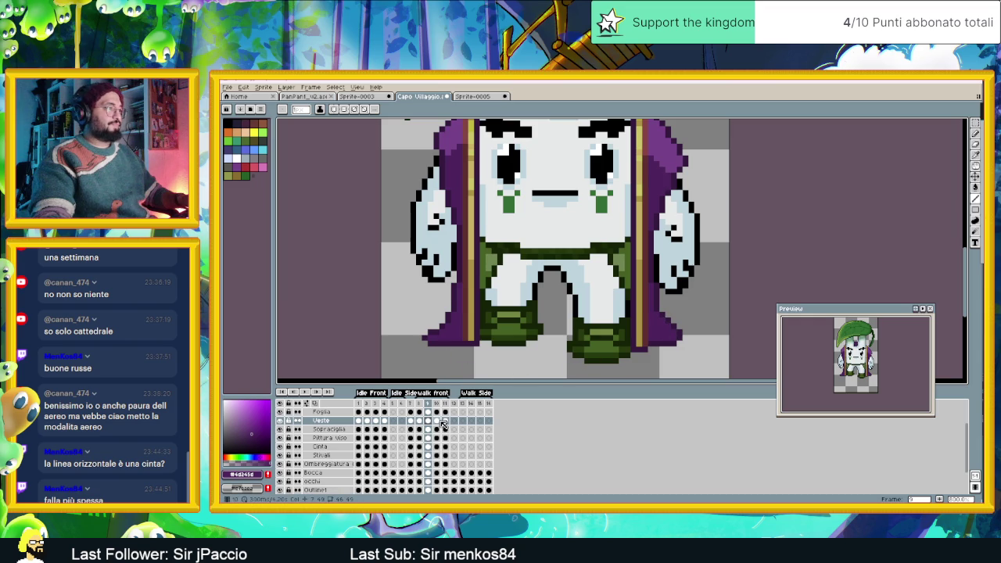
# Flip between walk frames 9, 10 and 11 to compare the hem
pyautogui.click(437, 421)
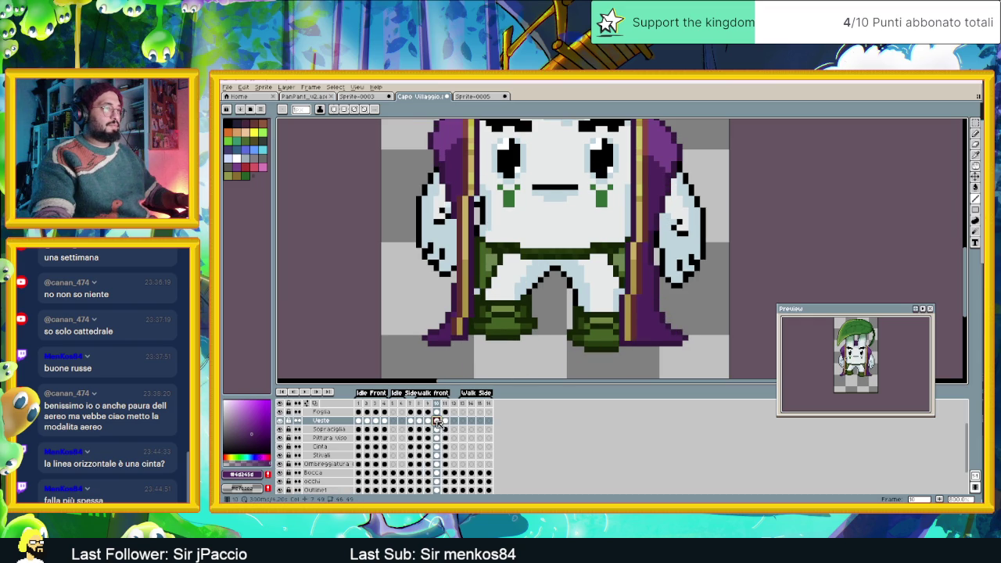
pyautogui.press('Left')
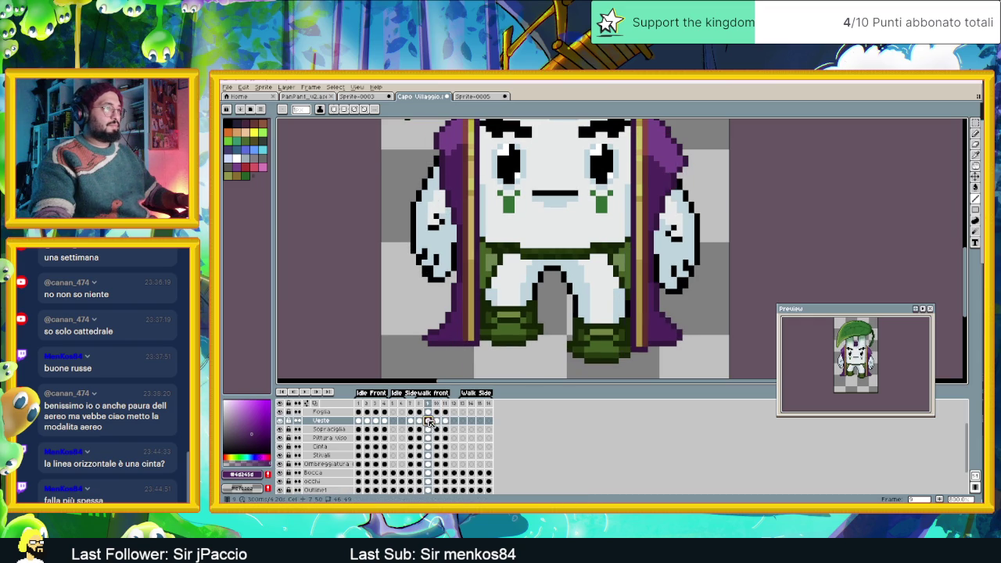
pyautogui.click(440, 423)
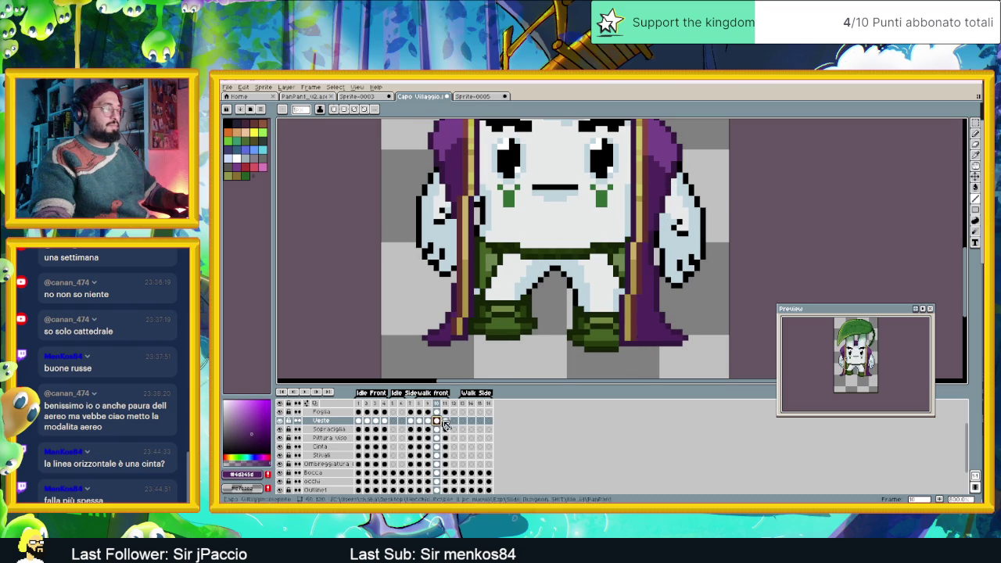
pyautogui.click(446, 422)
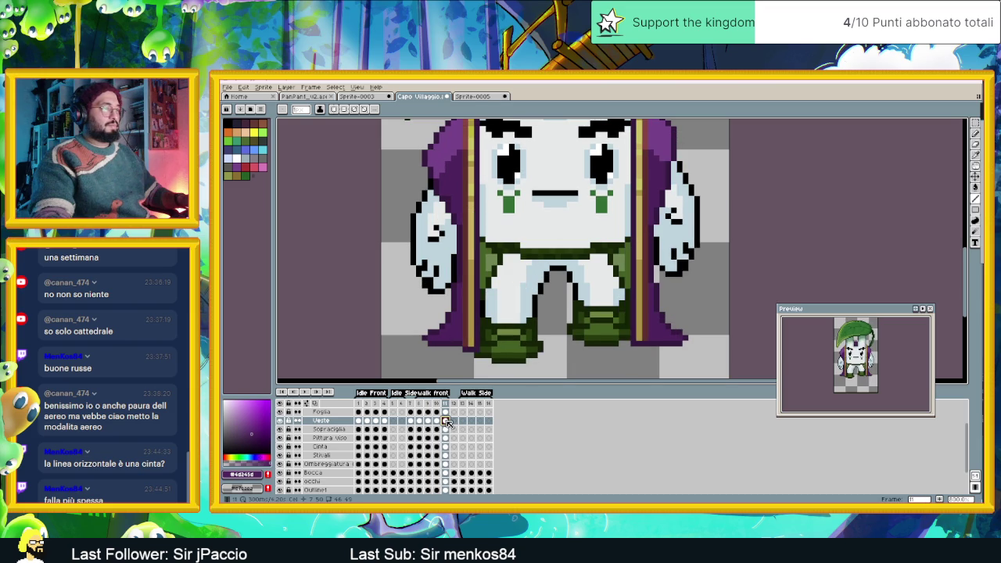
pyautogui.click(420, 422)
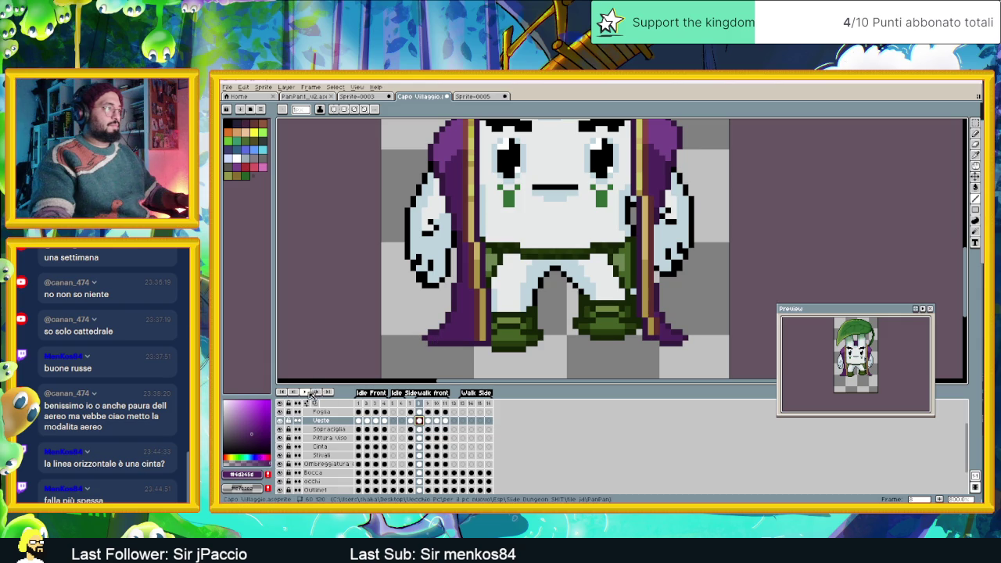
# Replay the walk cycle and step through frames 8 to 11
pyautogui.click(310, 393)
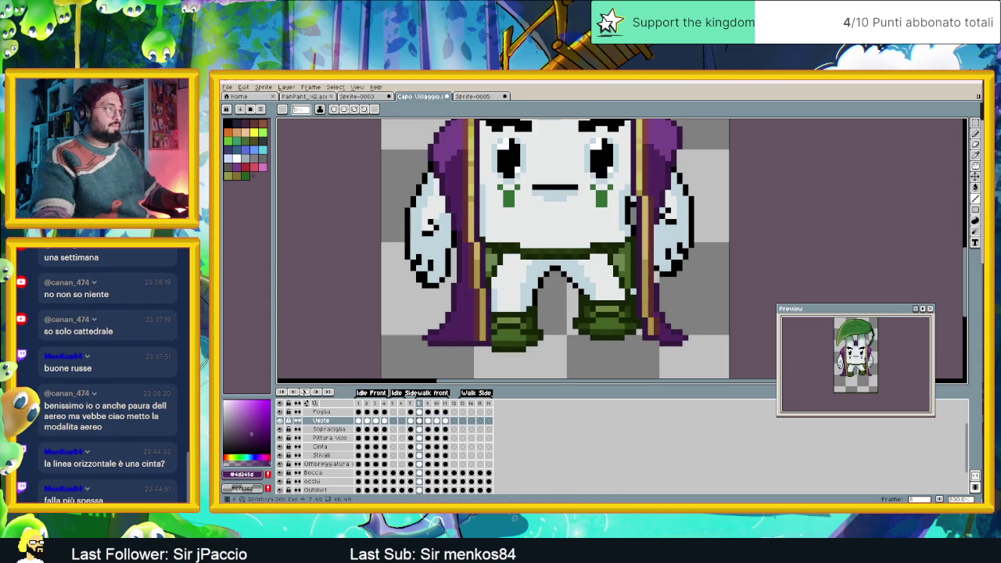
pyautogui.click(305, 391)
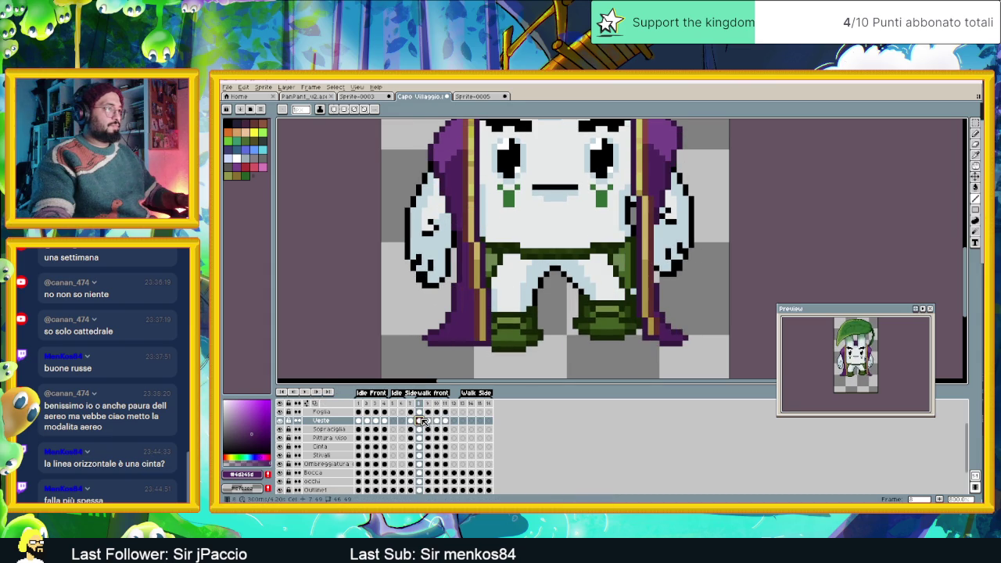
pyautogui.click(429, 421)
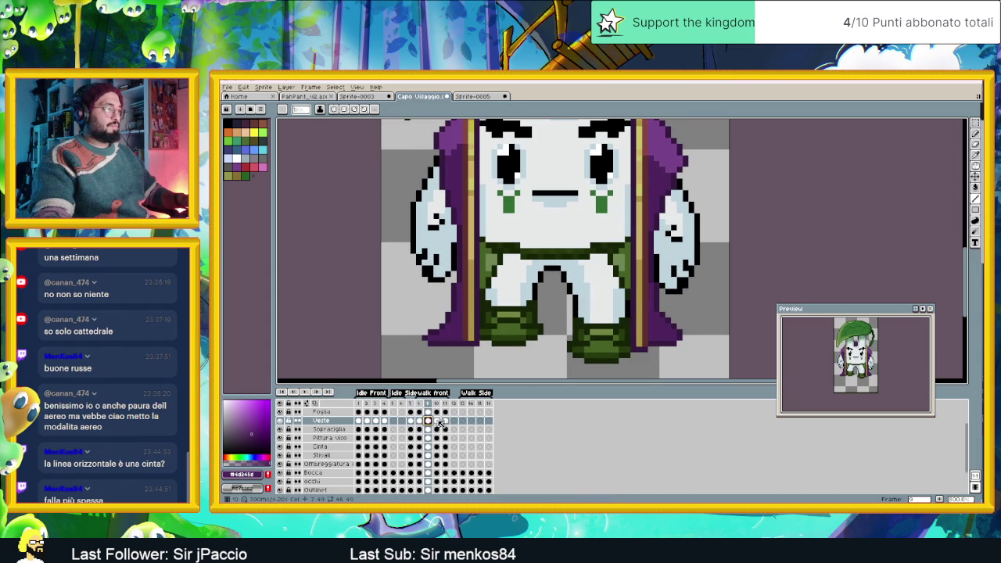
pyautogui.click(437, 421)
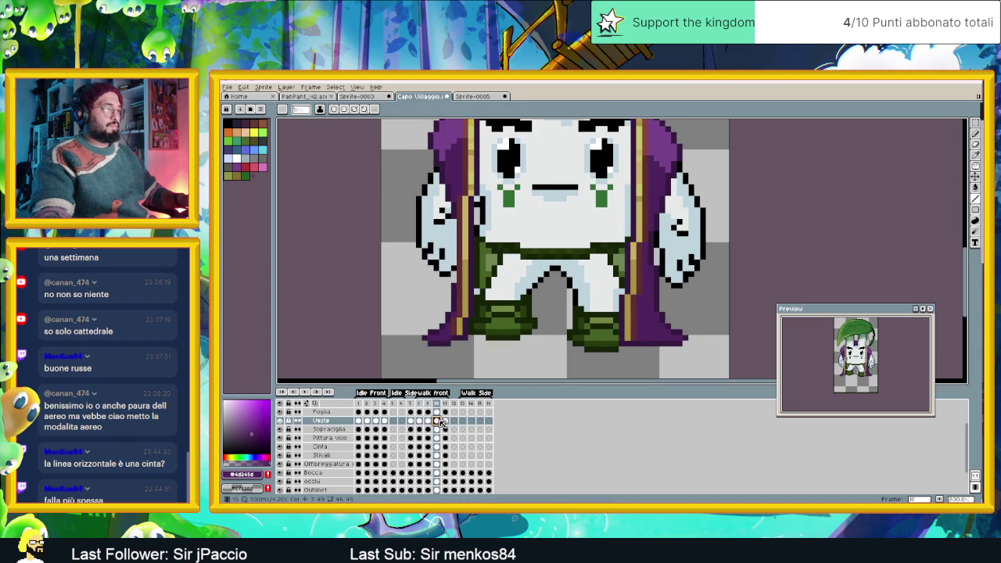
pyautogui.click(445, 421)
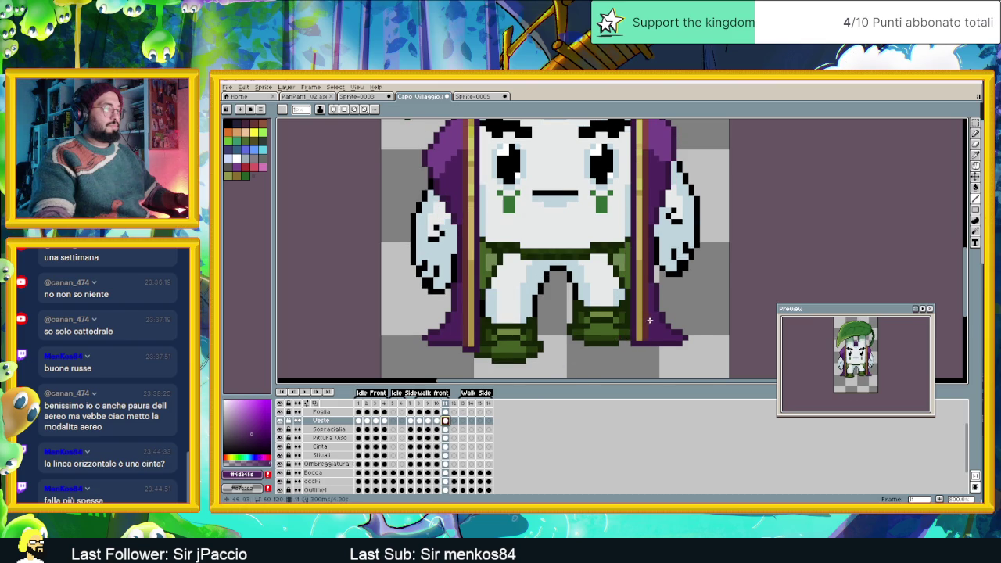
# Sample the dark robe purple and the lighter purple #4d245d from the cloak
pyautogui.scroll(-1, 649, 320)
pyautogui.scroll(-1, 649, 321)
pyautogui.scroll(1, 658, 326)
pyautogui.scroll(1, 666, 335)
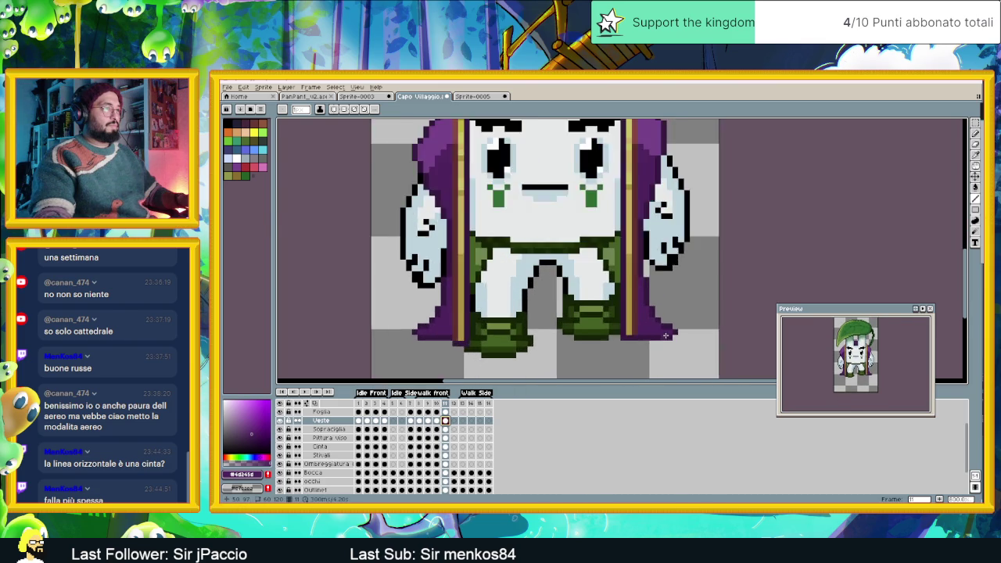
pyautogui.scroll(1, 666, 335)
pyautogui.keyDown('alt'); pyautogui.click(663, 327); pyautogui.keyUp('alt')
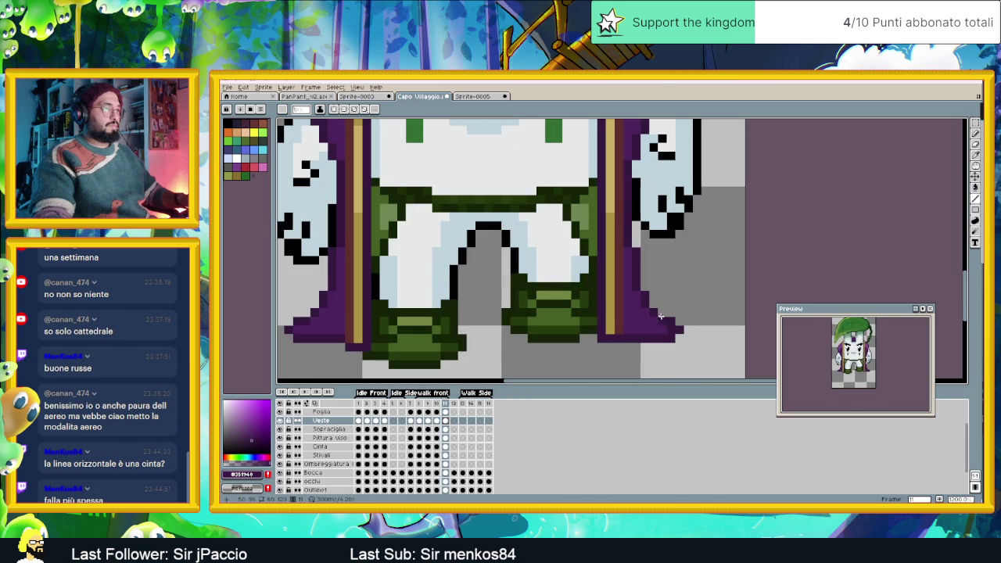
pyautogui.keyDown('alt'); pyautogui.click(644, 310); pyautogui.keyUp('alt')
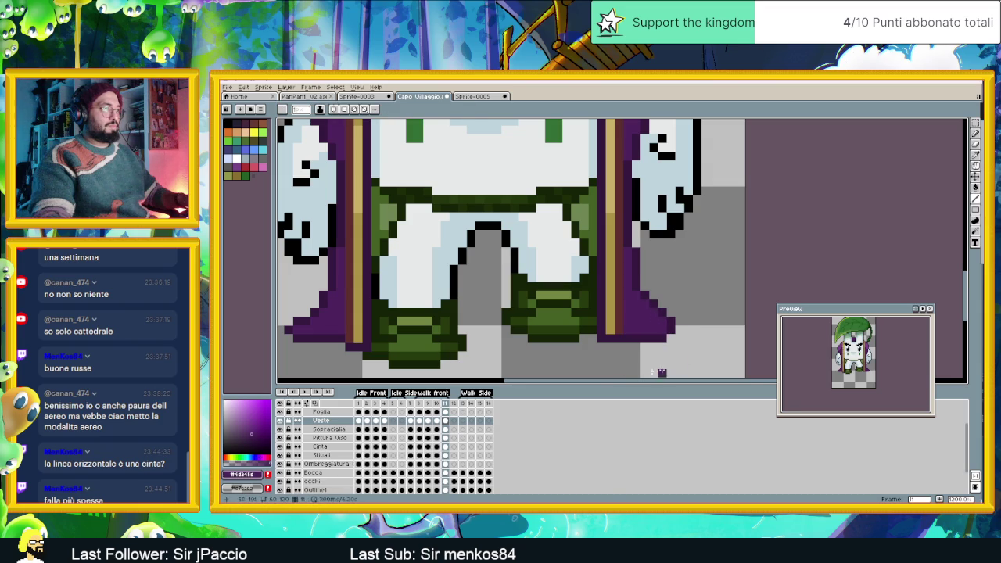
# Replay the walk animation and settle on frame 10
pyautogui.scroll(-3, 467, 334)
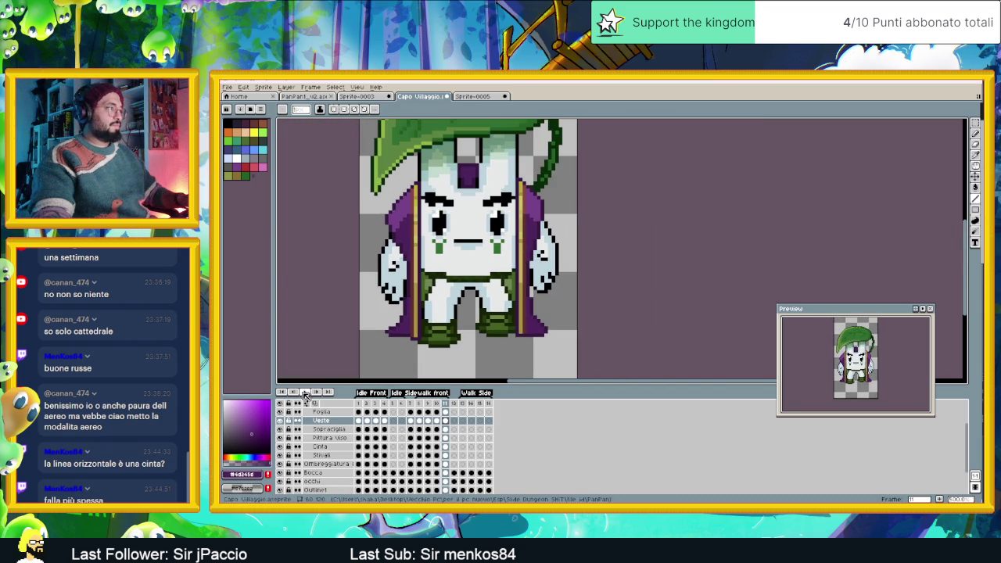
pyautogui.click(305, 392)
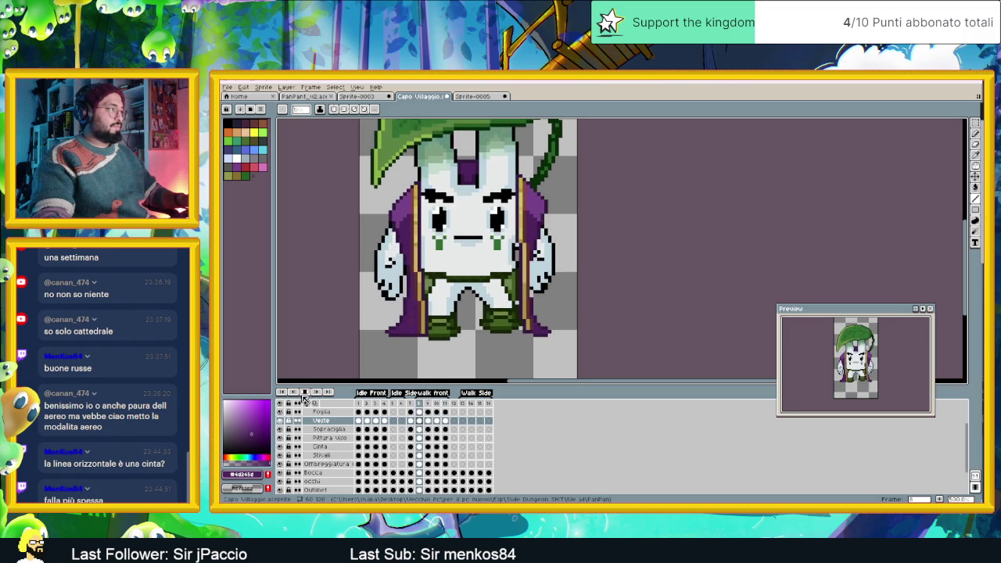
pyautogui.scroll(1, 516, 359)
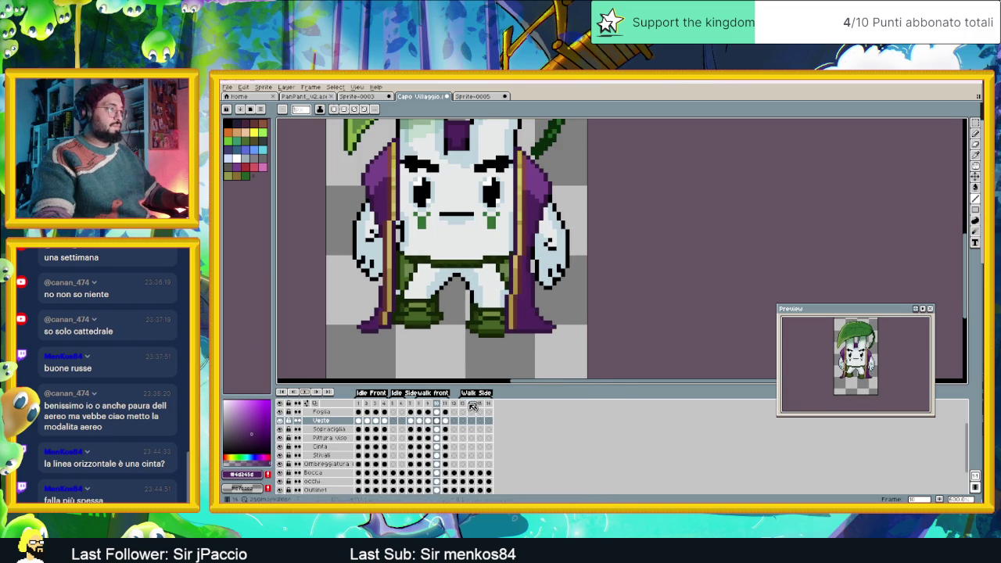
pyautogui.click(445, 421)
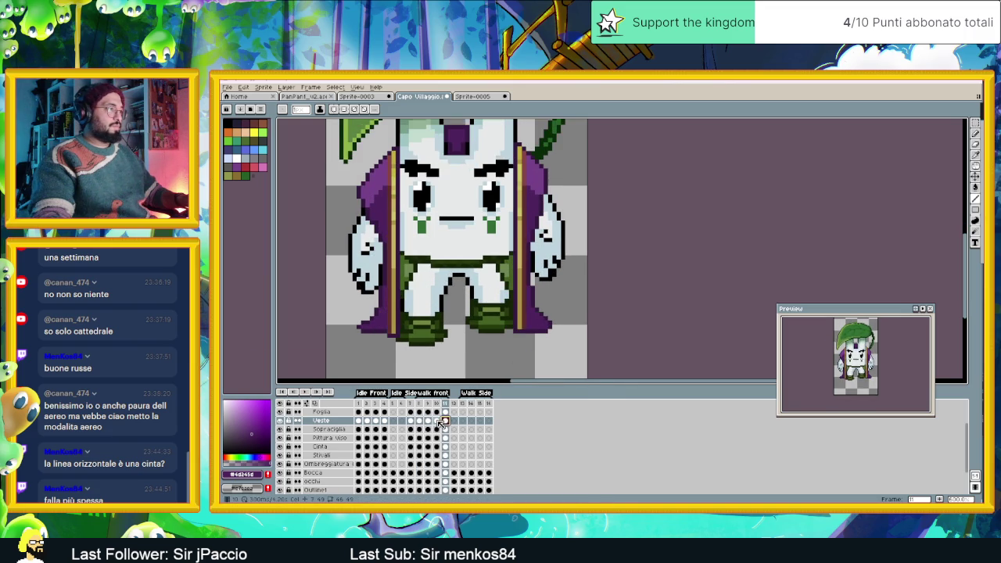
pyautogui.click(437, 421)
# Repaint the cloak's lower-right tip and bottom edge in dark purple on frame 10
pyautogui.scroll(2, 548, 332)
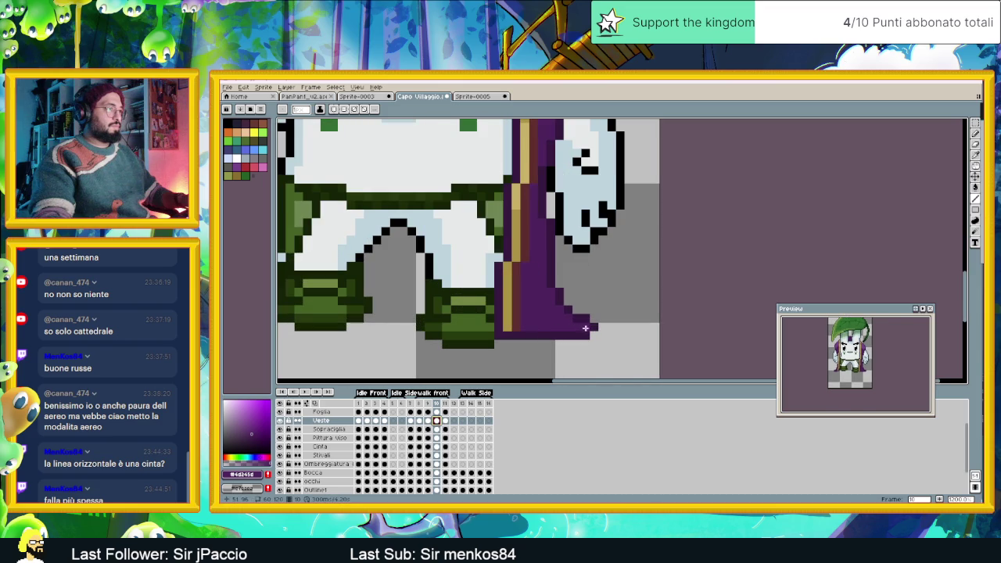
pyautogui.keyDown('alt'); pyautogui.click(584, 331); pyautogui.keyUp('alt')
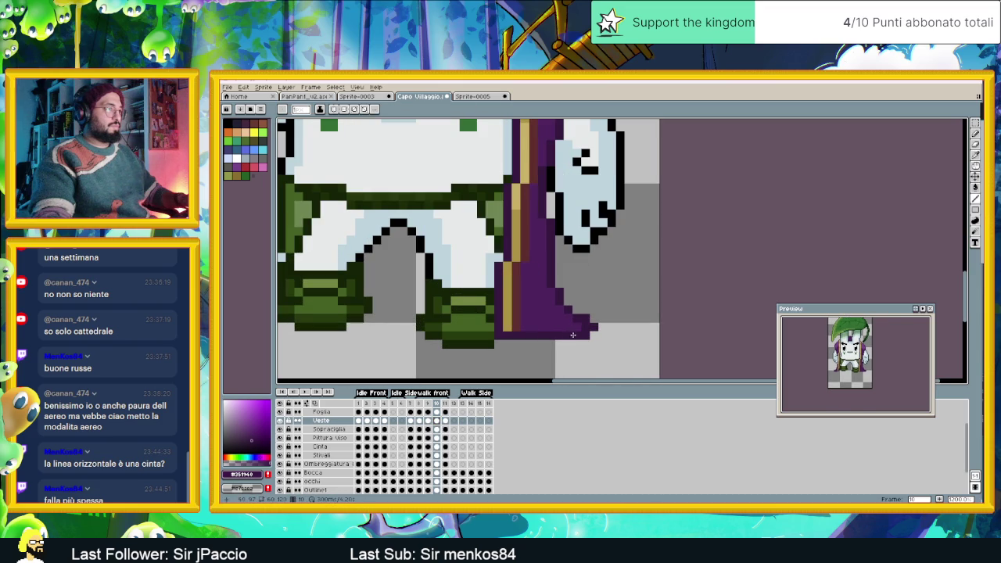
pyautogui.moveTo(580, 334); pyautogui.dragTo(589, 337)
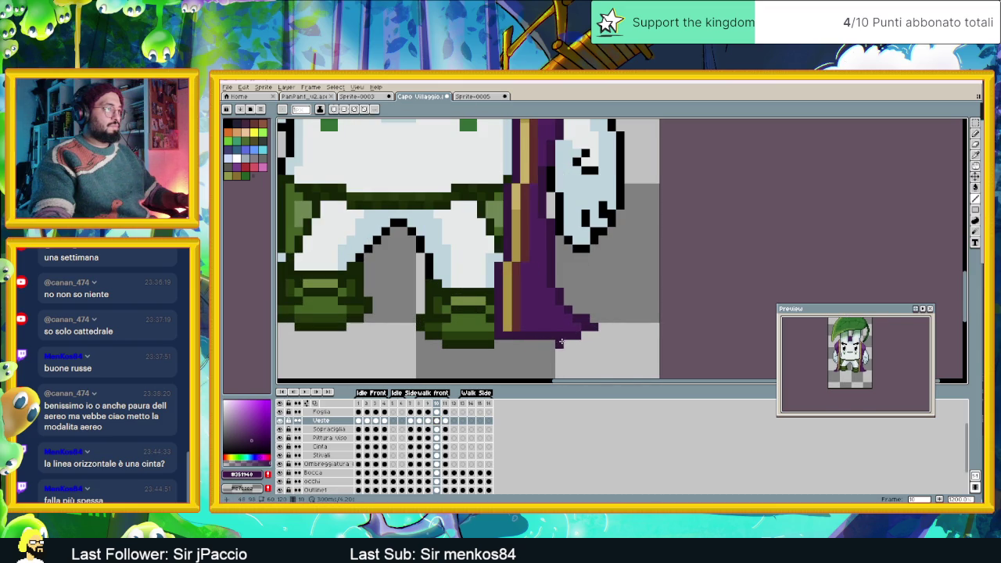
pyautogui.moveTo(567, 342); pyautogui.dragTo(548, 342)
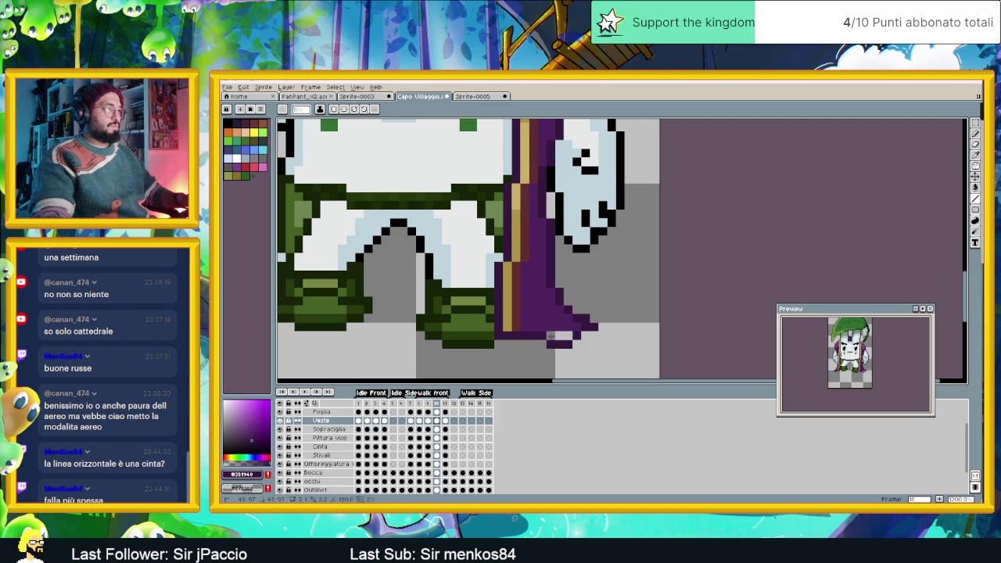
pyautogui.keyDown('alt'); pyautogui.click(565, 331); pyautogui.keyUp('alt')
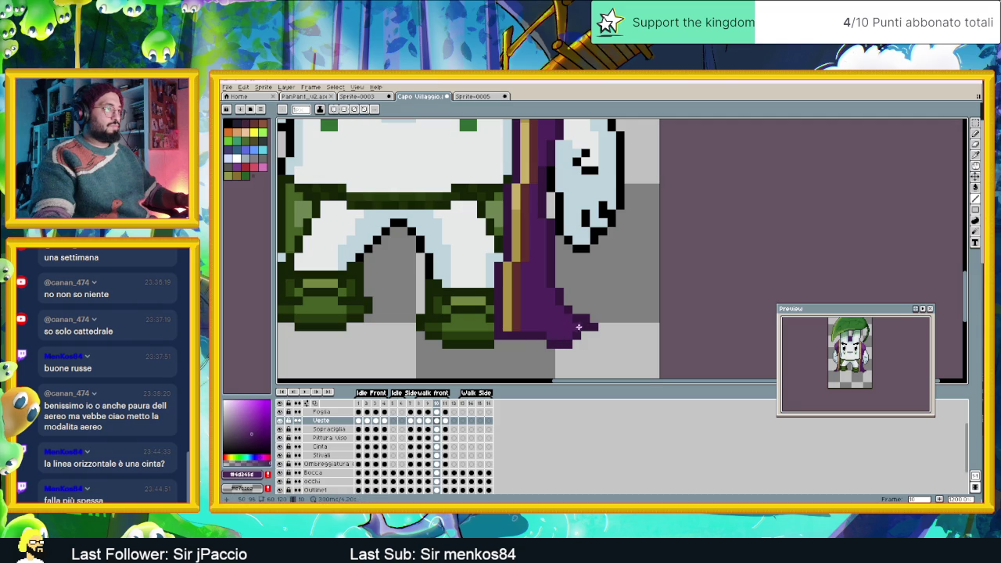
pyautogui.keyDown('alt'); pyautogui.click(577, 337); pyautogui.keyUp('alt')
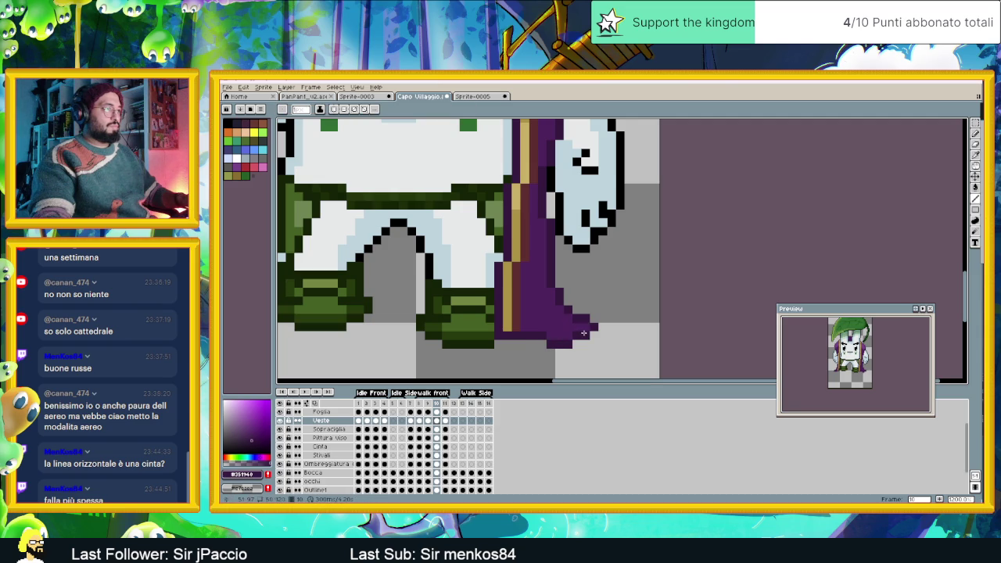
pyautogui.scroll(-3, 469, 370)
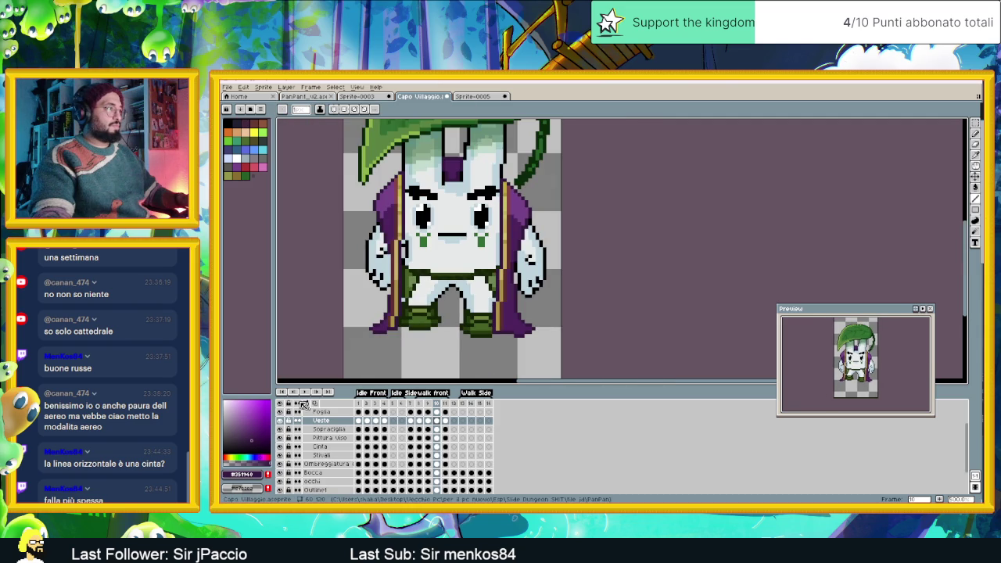
# Play the walk to check the hem, then step to frame 10
pyautogui.click(312, 393)
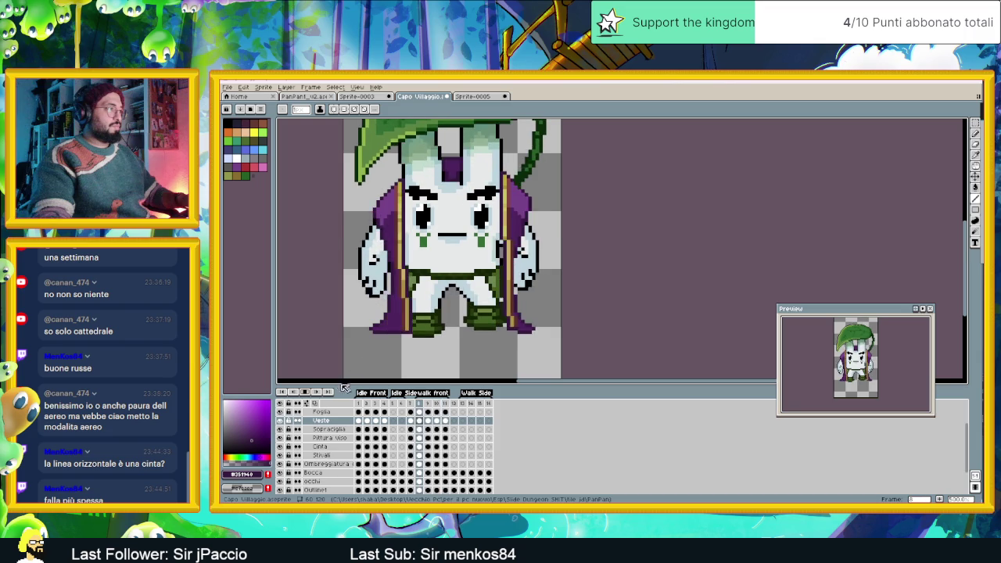
pyautogui.click(306, 393)
pyautogui.click(420, 421)
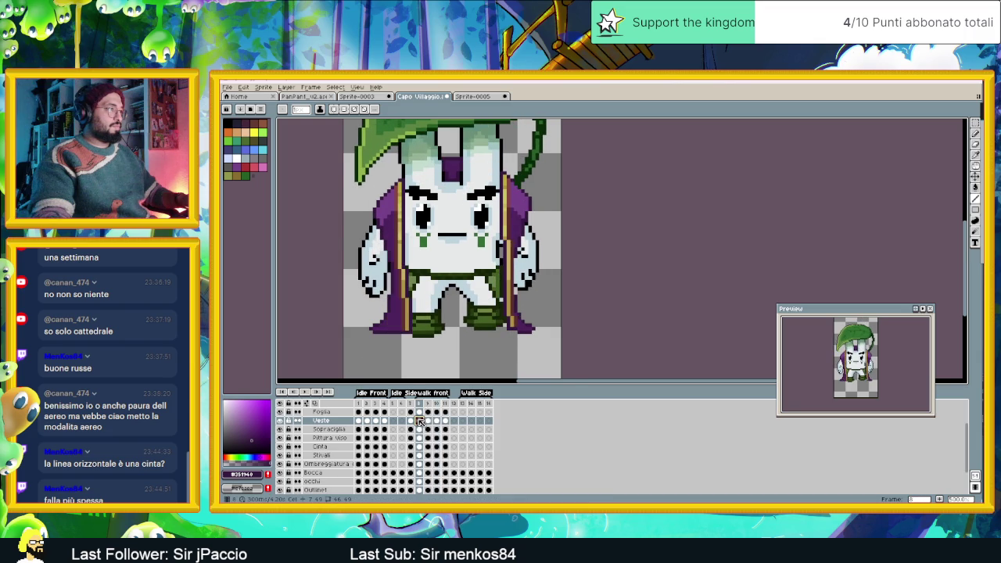
pyautogui.click(428, 421)
pyautogui.click(437, 421)
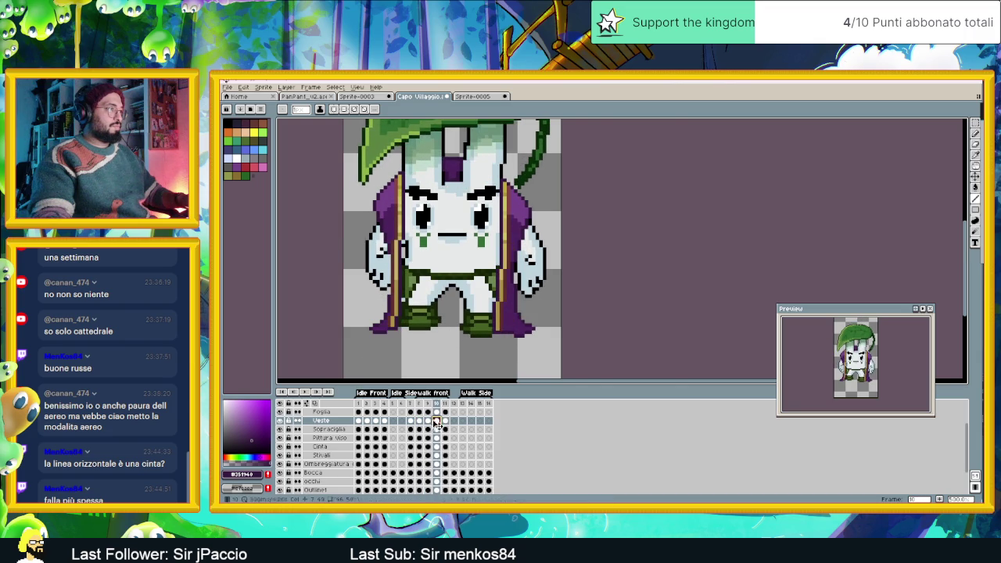
# Redraw the cloak's lower-left tip pixel on frame 10
pyautogui.scroll(2, 377, 327)
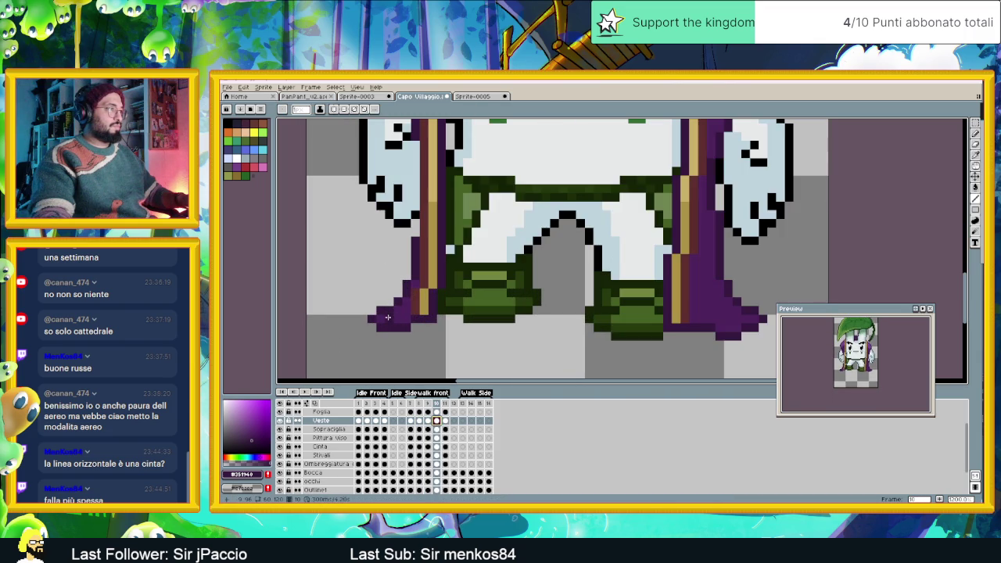
pyautogui.click(380, 318)
pyautogui.hotkey('ctrl', 'z')
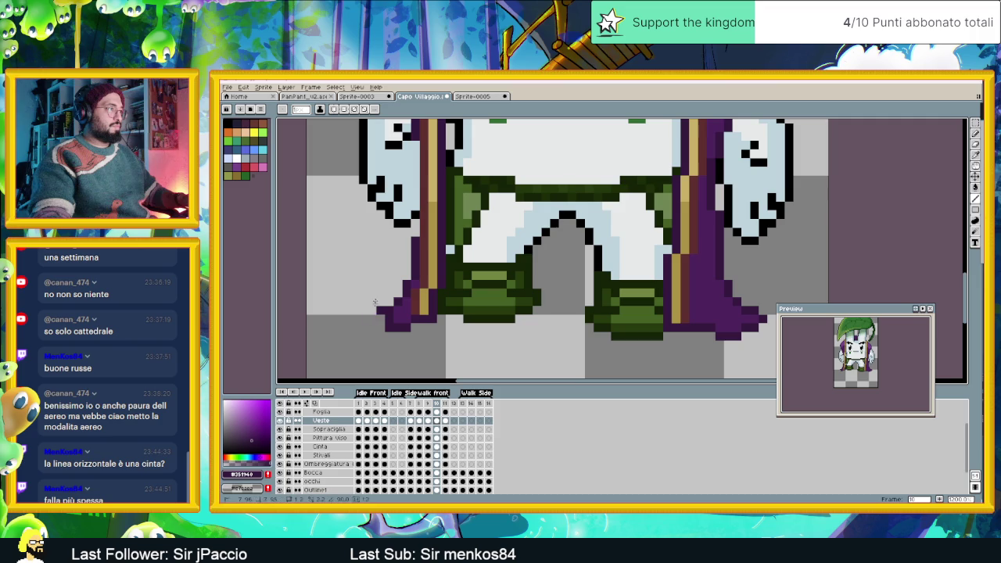
pyautogui.click(381, 319)
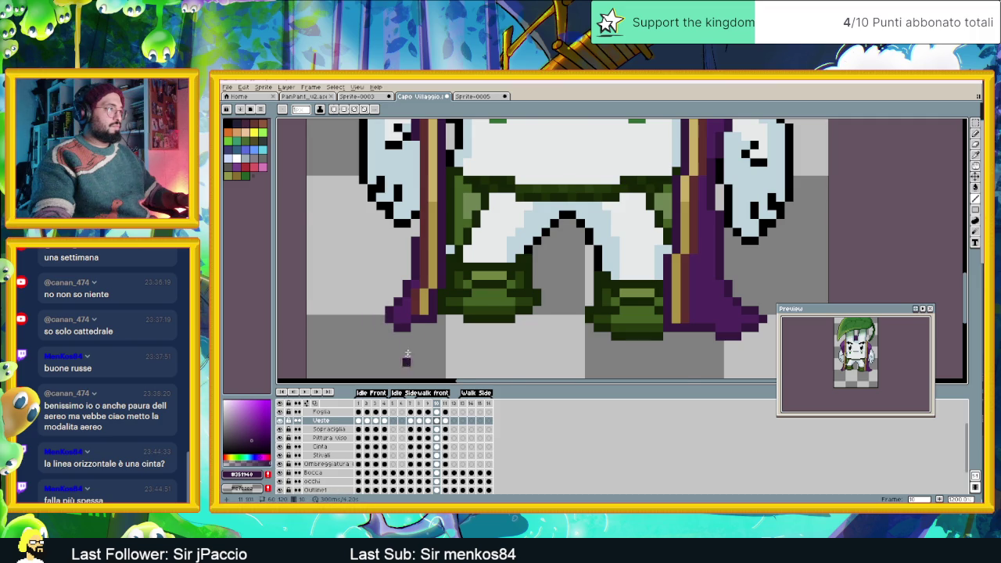
pyautogui.scroll(-1, 415, 337)
pyautogui.scroll(-1, 416, 336)
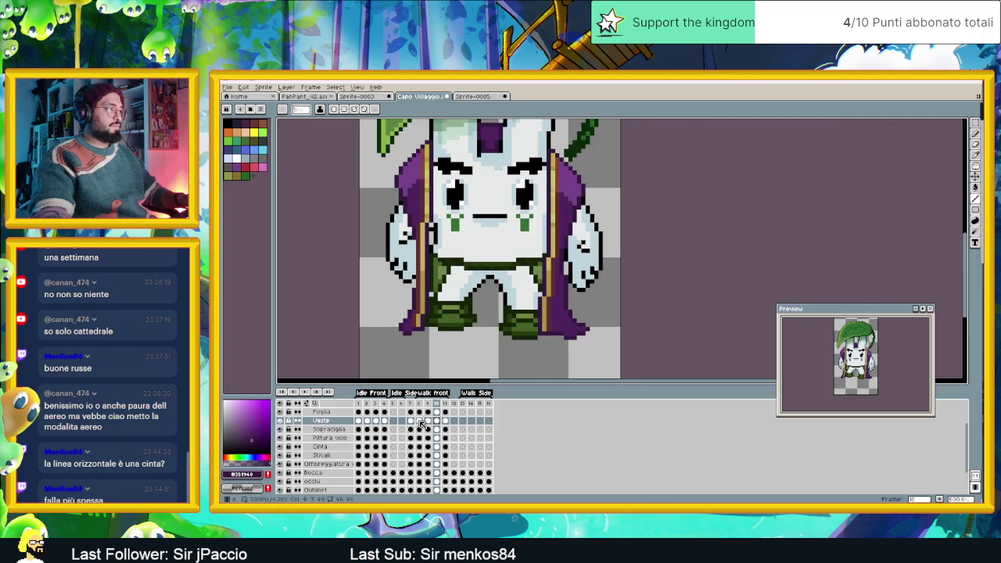
# Paint a dark purple edge under the robe's bottom on frame 8
pyautogui.click(419, 421)
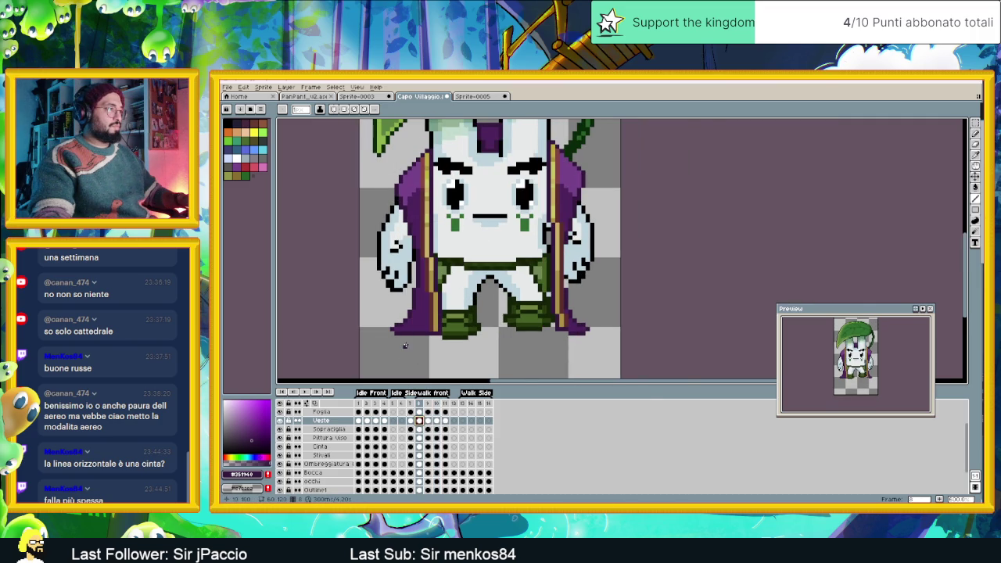
pyautogui.scroll(1, 404, 334)
pyautogui.scroll(1, 404, 334)
pyautogui.moveTo(405, 334)
pyautogui.mouseDown()
pyautogui.moveTo(420, 335)
pyautogui.moveTo(399, 324)
pyautogui.moveTo(427, 323)
pyautogui.mouseUp()
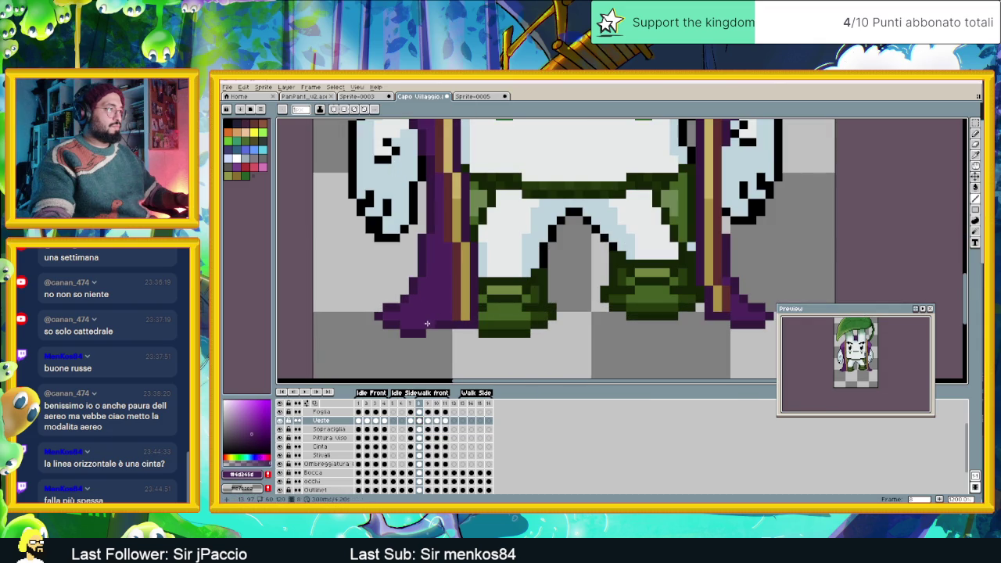
pyautogui.keyDown('alt'); pyautogui.click(438, 323); pyautogui.keyUp('alt')
pyautogui.moveTo(443, 325); pyautogui.dragTo(430, 334)
pyautogui.scroll(-2, 389, 325)
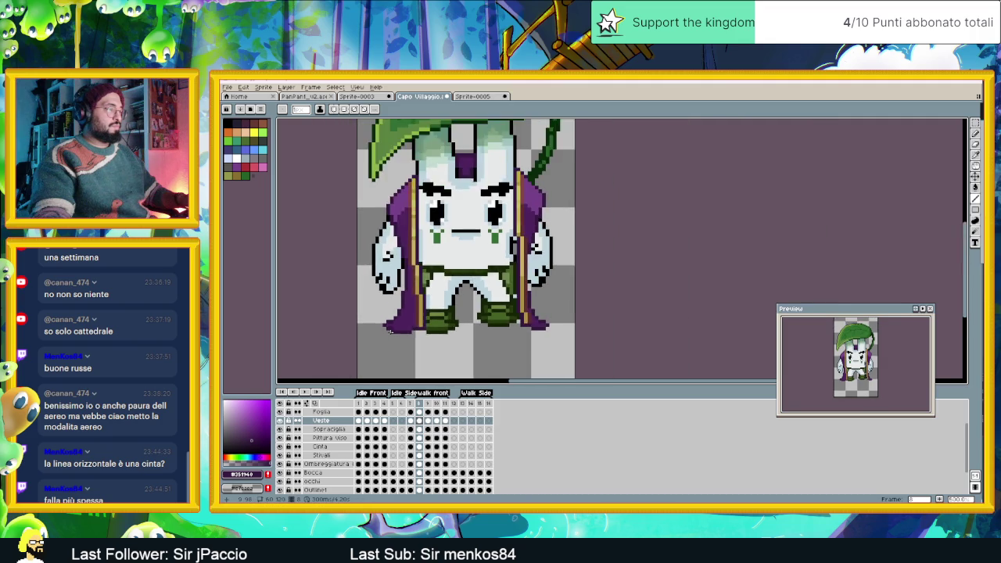
pyautogui.scroll(-1, 390, 325)
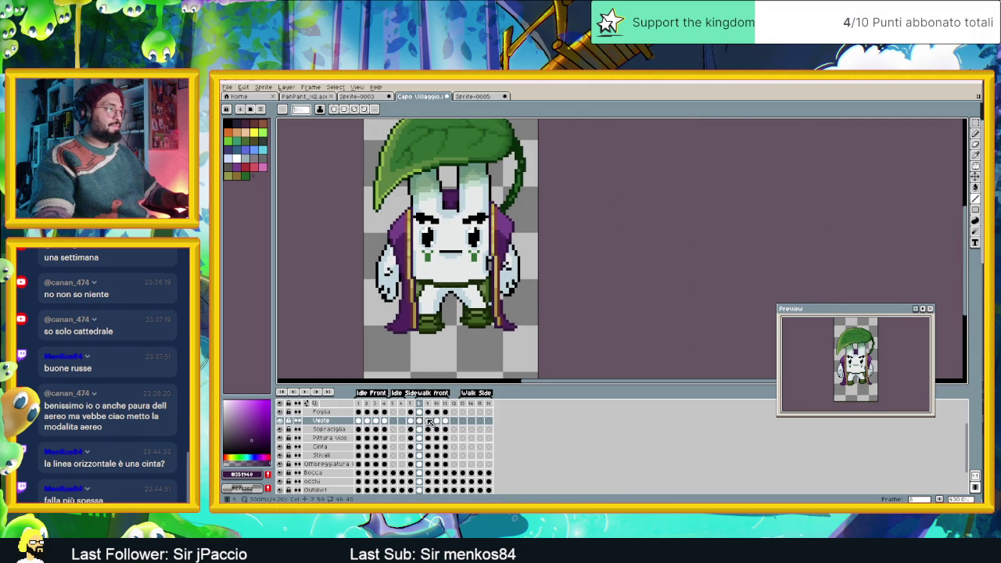
# Step through frames 9–11 and replay the walk animation
pyautogui.click(428, 421)
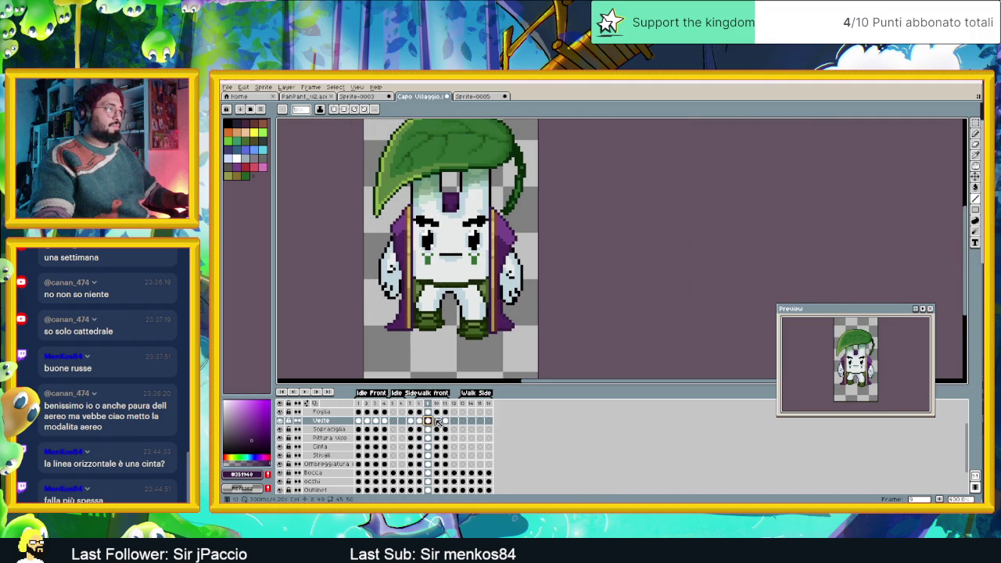
pyautogui.click(437, 421)
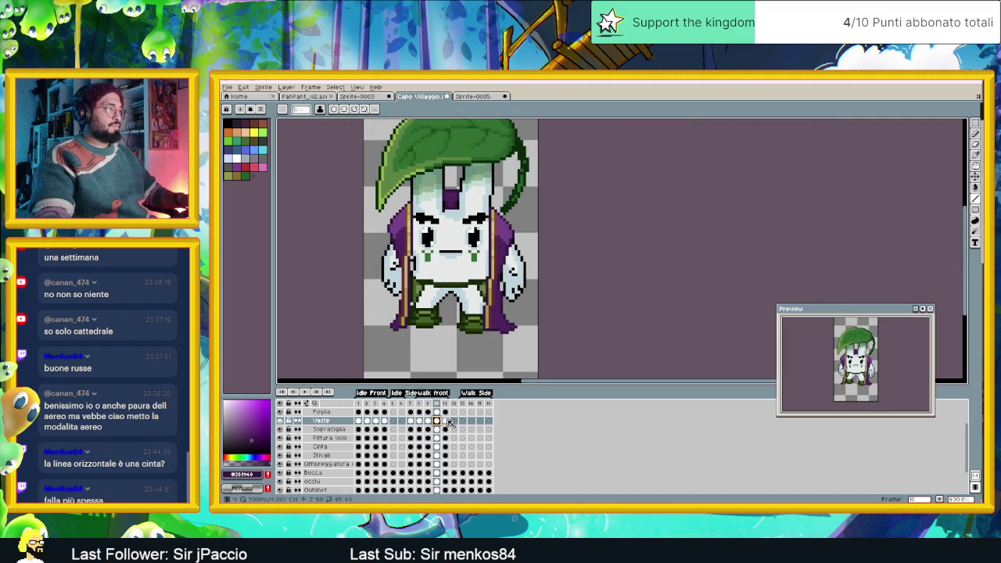
pyautogui.click(445, 421)
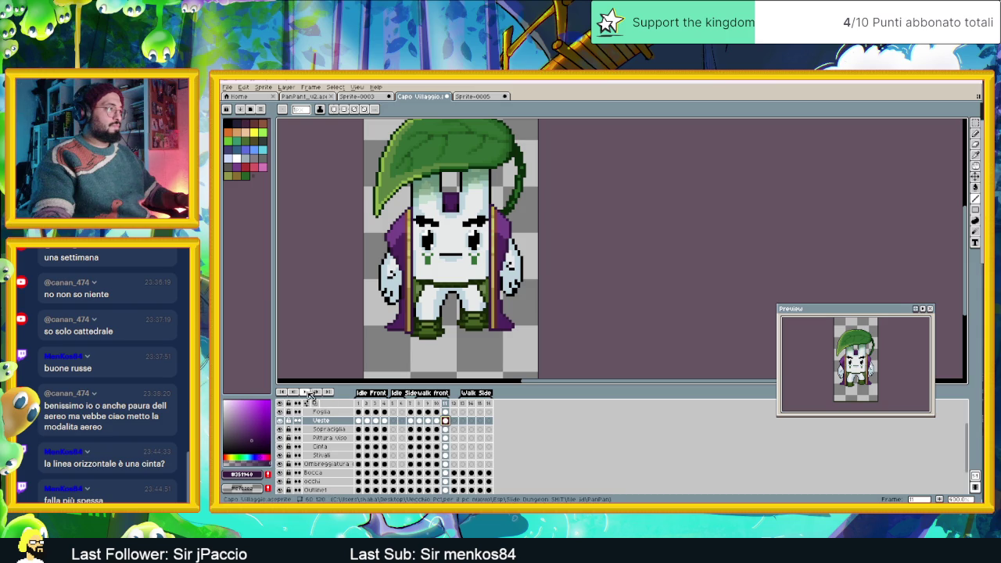
pyautogui.click(319, 389)
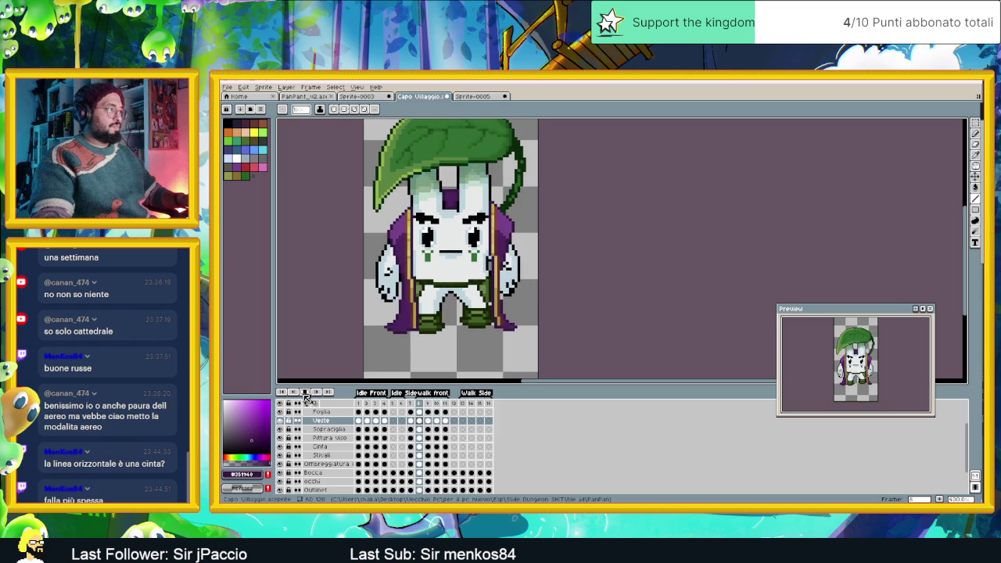
pyautogui.click(304, 394)
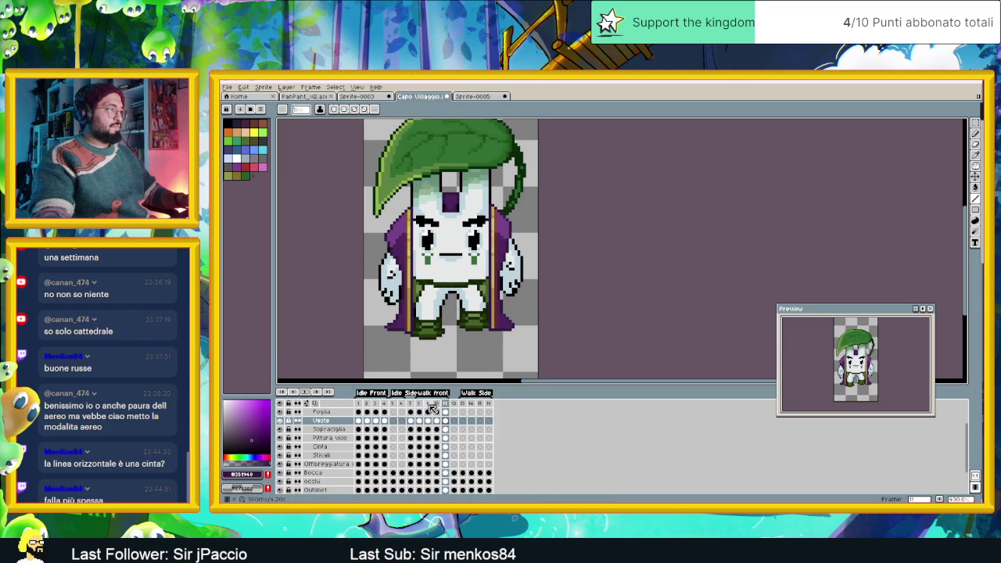
# Rework the robe's lower-left hem: erase the leftmost pixel and repaint the edge purple
pyautogui.scroll(1, 415, 367)
pyautogui.scroll(2, 407, 345)
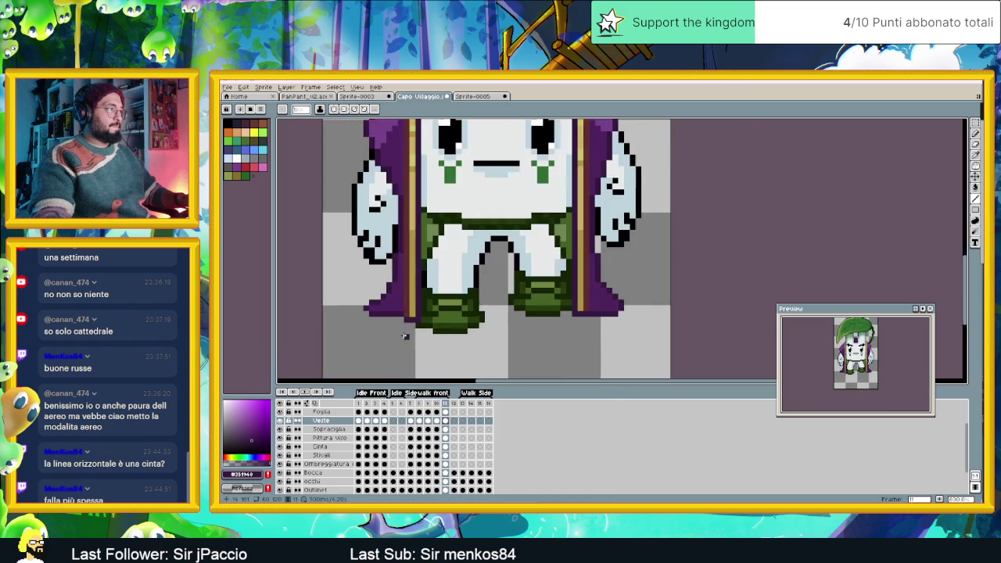
pyautogui.scroll(1, 399, 325)
pyautogui.click(349, 298)
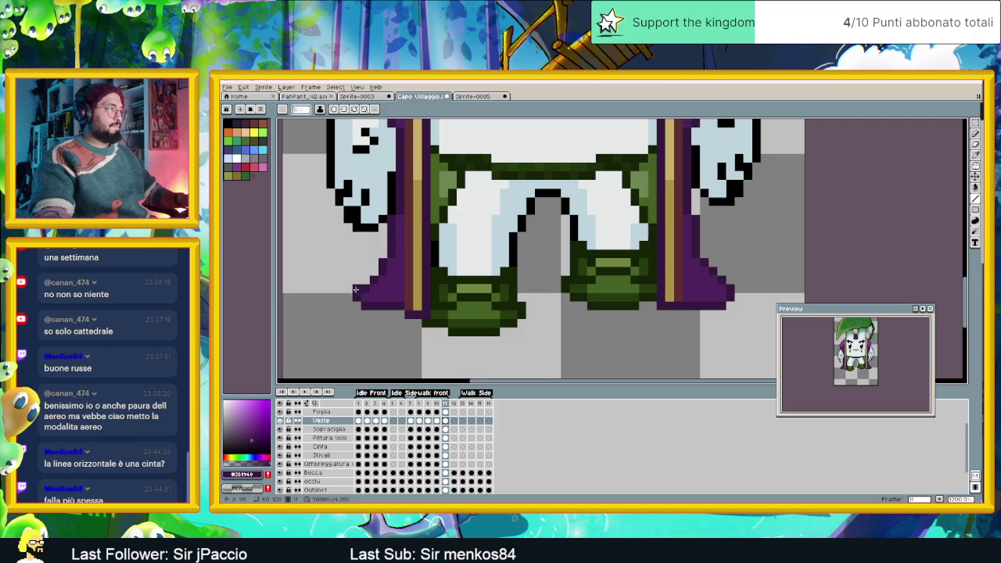
pyautogui.click(369, 279)
pyautogui.moveTo(388, 276); pyautogui.dragTo(381, 273)
pyautogui.keyDown('alt'); pyautogui.click(396, 271); pyautogui.keyUp('alt')
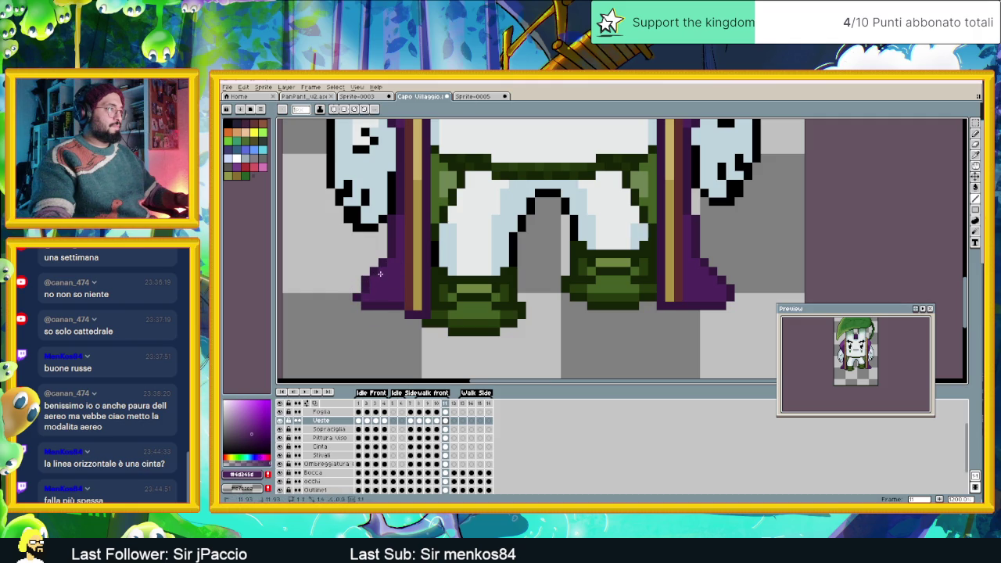
# Sample cloak purples #351f40 and #4d2d4d and replay the walk, stopping on frame 8
pyautogui.keyDown('alt'); pyautogui.click(383, 251); pyautogui.keyUp('alt')
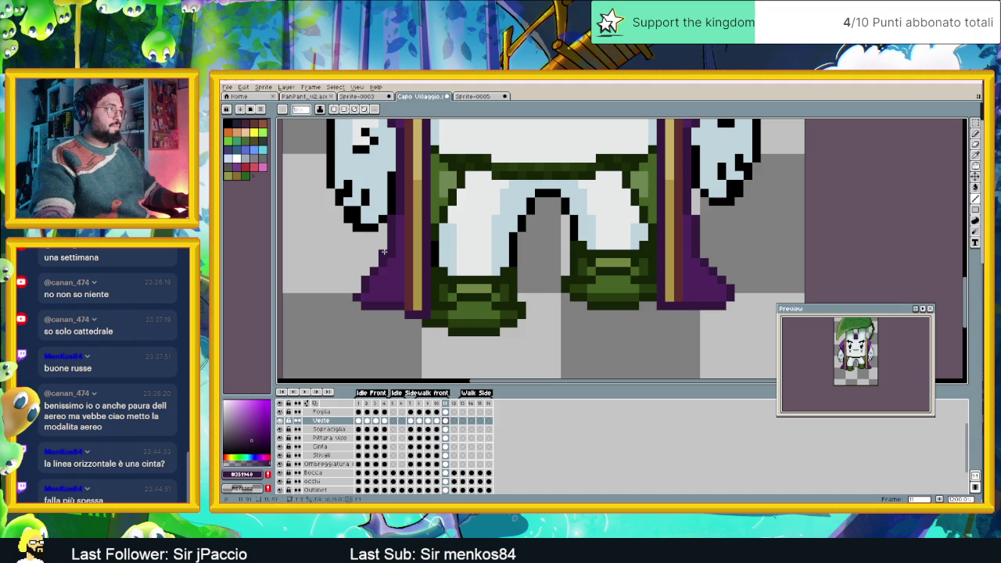
pyautogui.keyDown('alt'); pyautogui.click(395, 252); pyautogui.keyUp('alt')
pyautogui.scroll(-3, 395, 306)
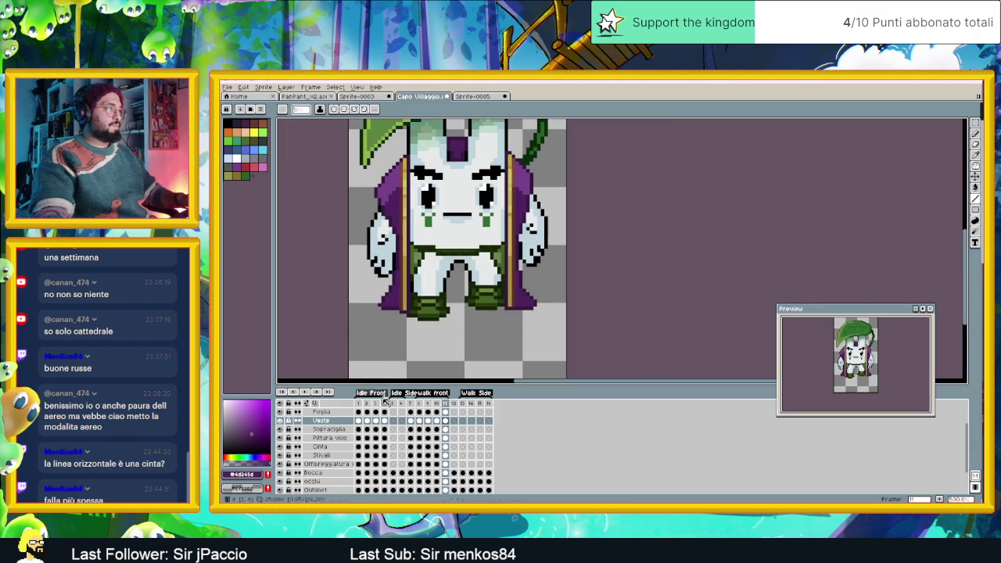
pyautogui.click(307, 392)
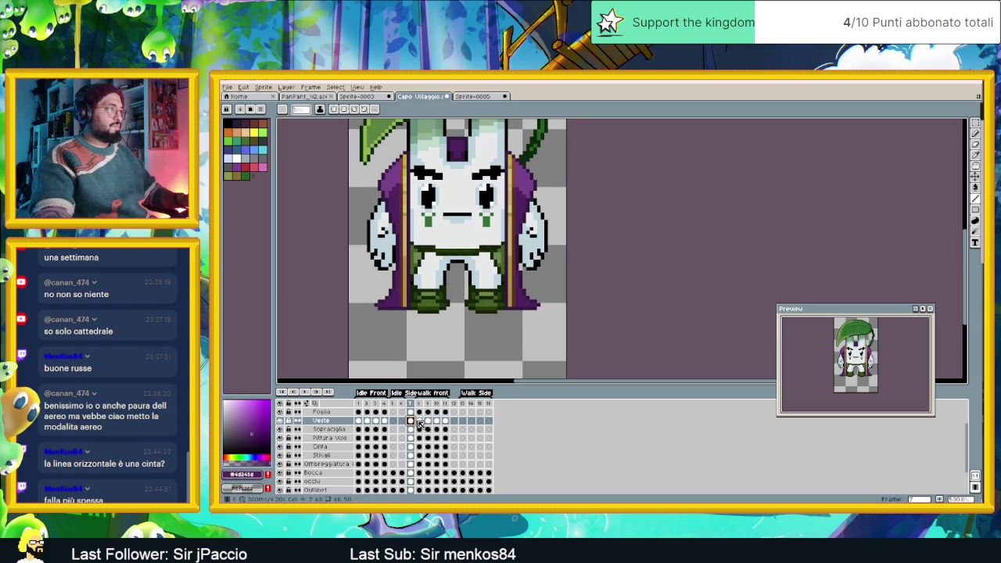
pyautogui.click(419, 421)
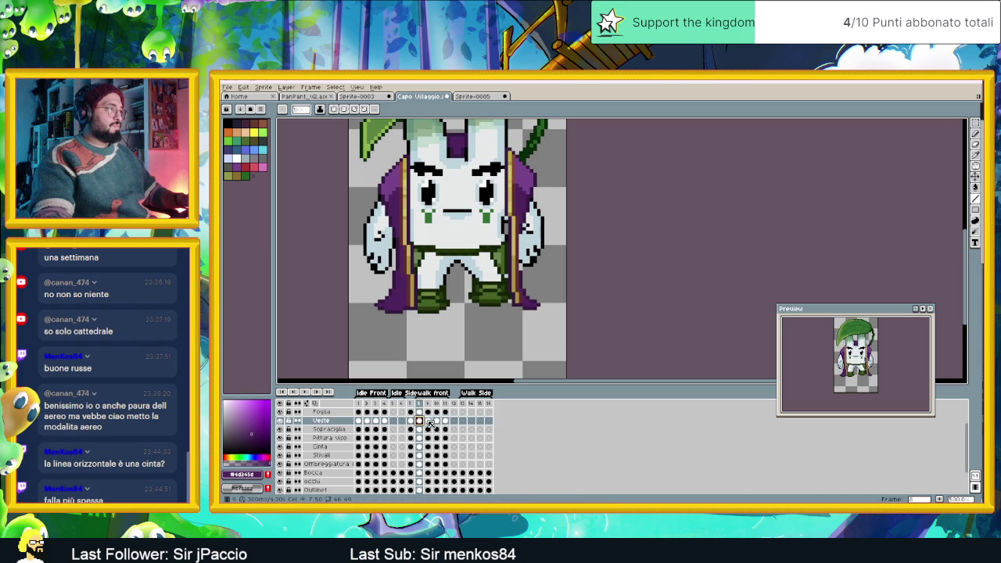
# Erase a stray cloak-hem pixel on frame 9 of the Veste layer, then replay the cycle
pyautogui.scroll(1, 374, 311)
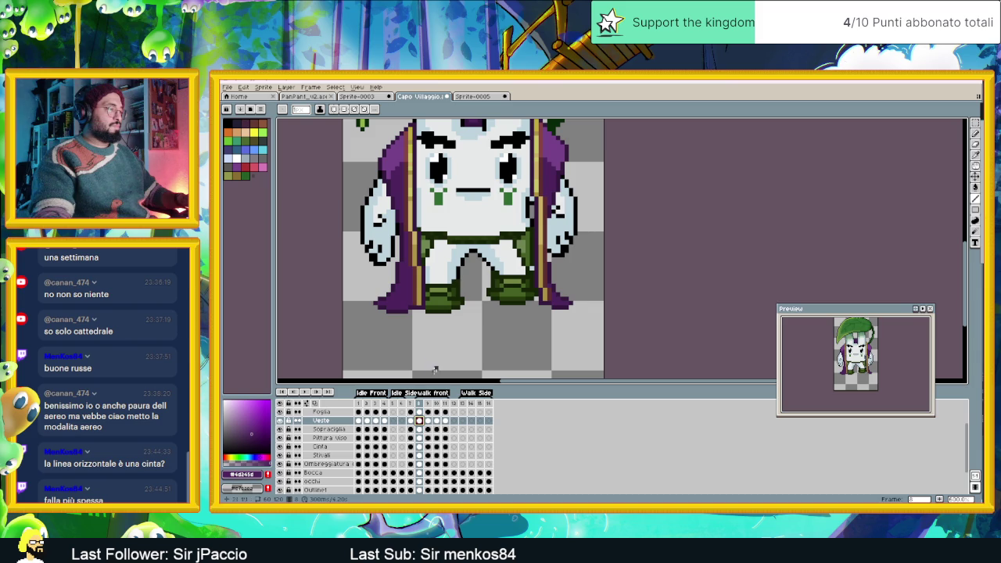
pyautogui.click(428, 422)
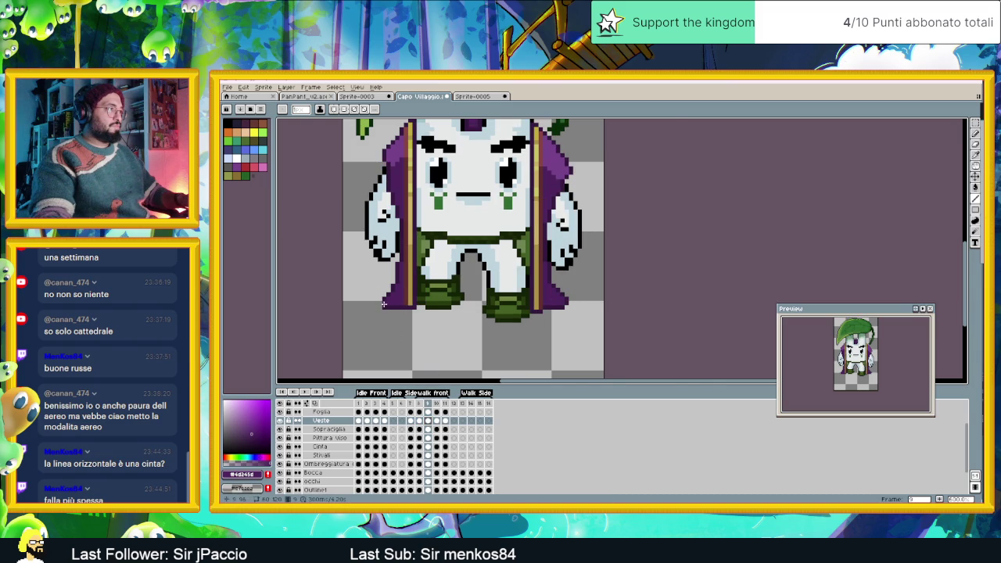
pyautogui.scroll(2, 384, 304)
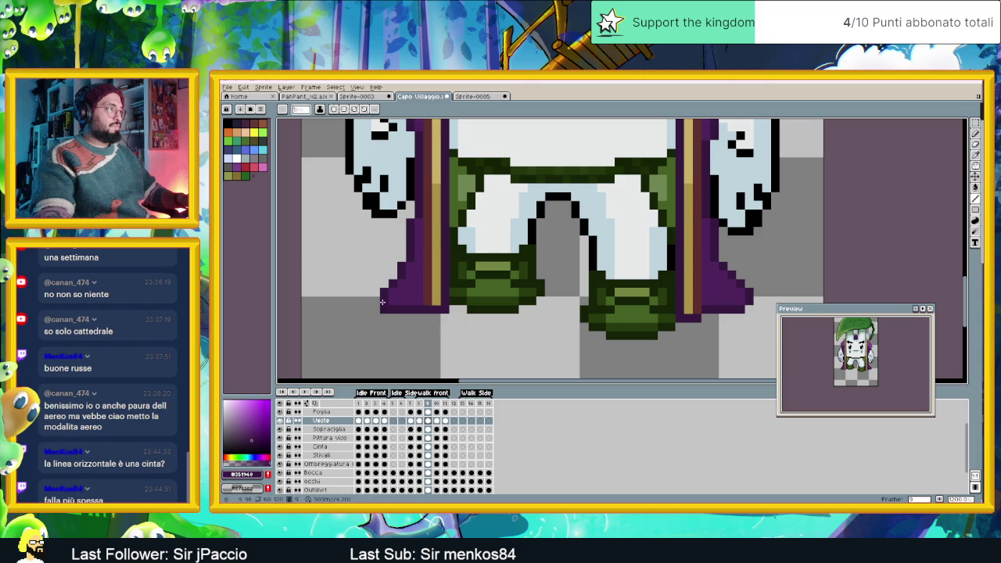
pyautogui.rightClick(384, 309)
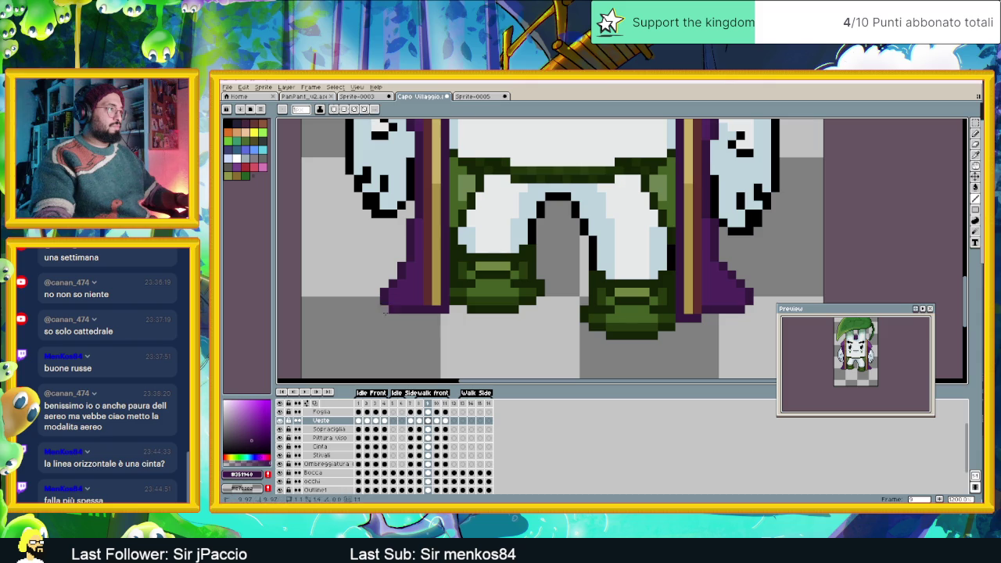
pyautogui.keyDown('alt'); pyautogui.click(412, 258); pyautogui.keyUp('alt')
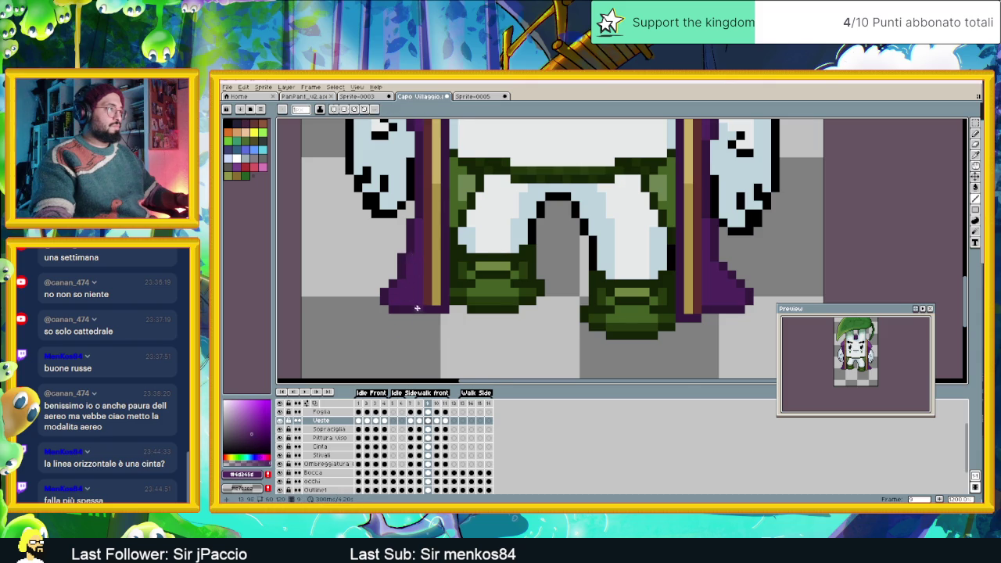
pyautogui.scroll(-2, 417, 308)
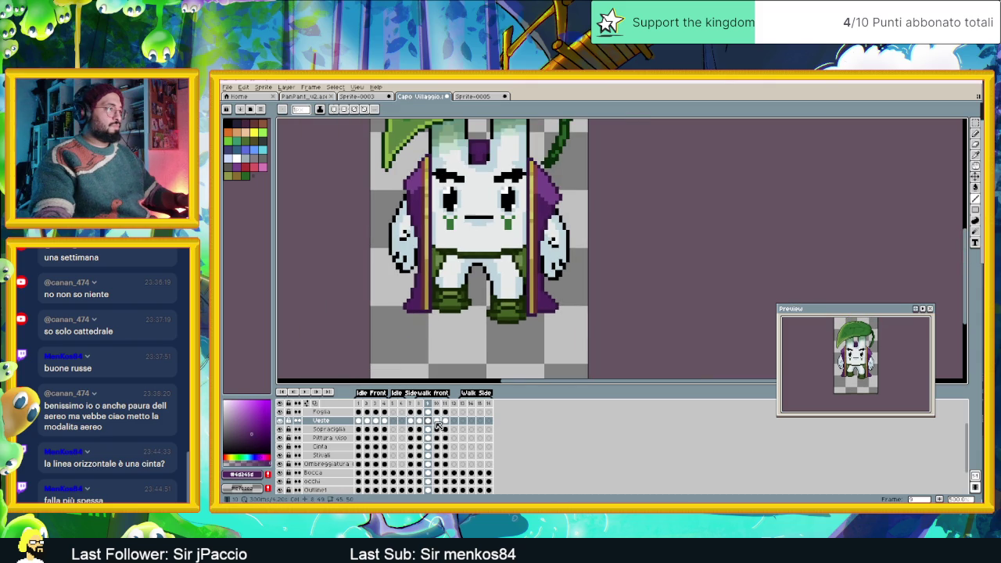
pyautogui.click(437, 424)
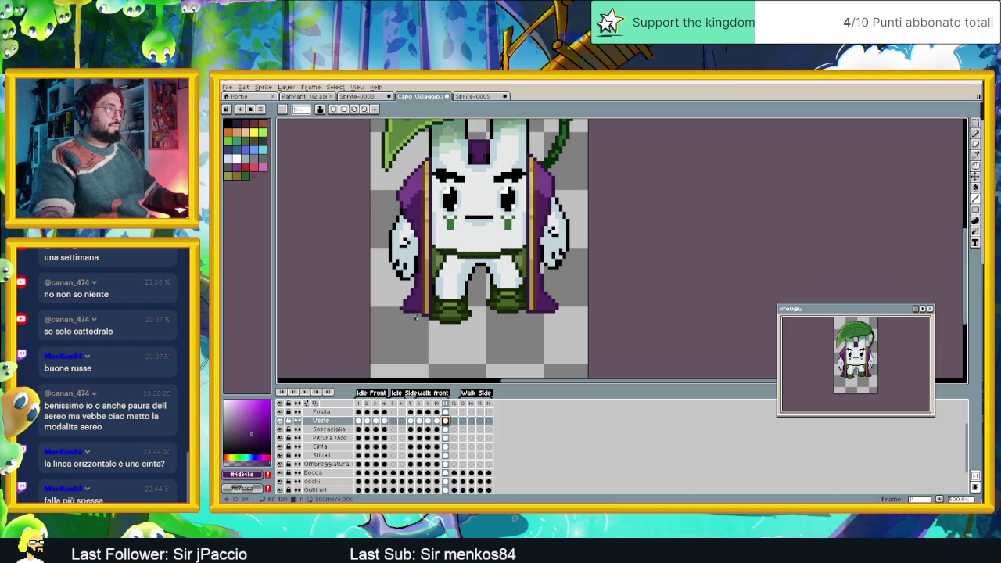
pyautogui.click(307, 395)
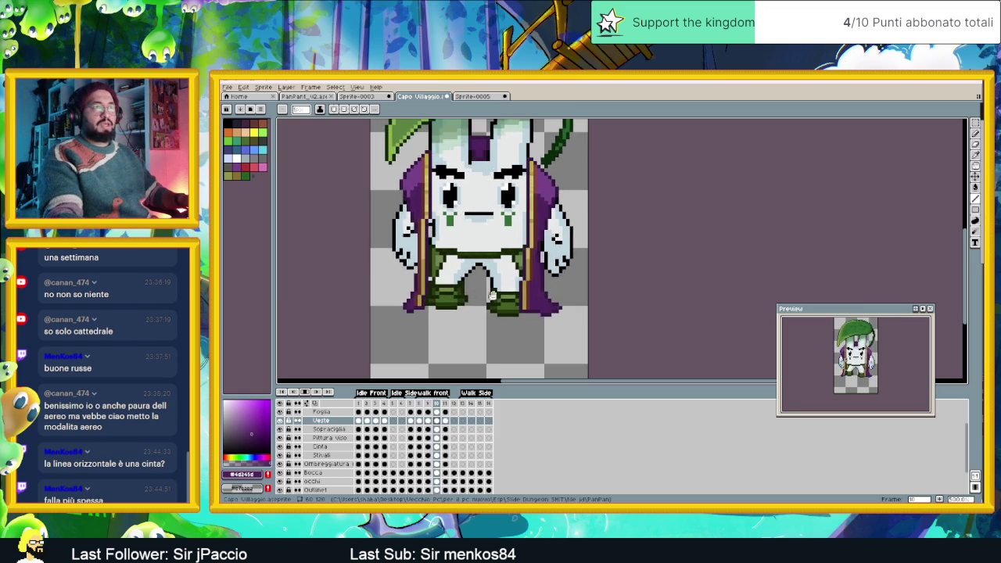
# Save the Capo Villaggio sprite
pyautogui.scroll(-2, 539, 282)
pyautogui.scroll(-1, 540, 288)
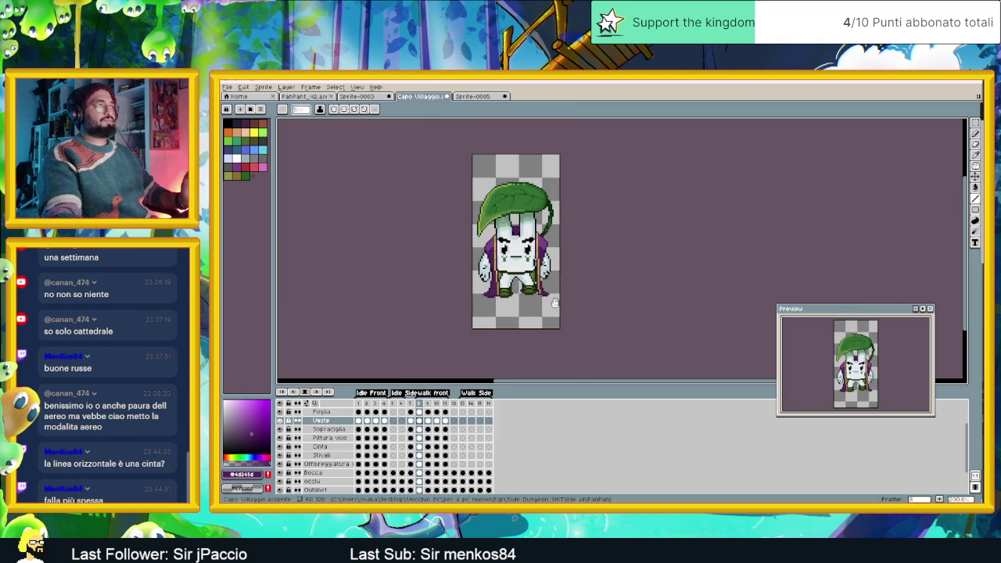
pyautogui.hotkey('ctrl', 's')
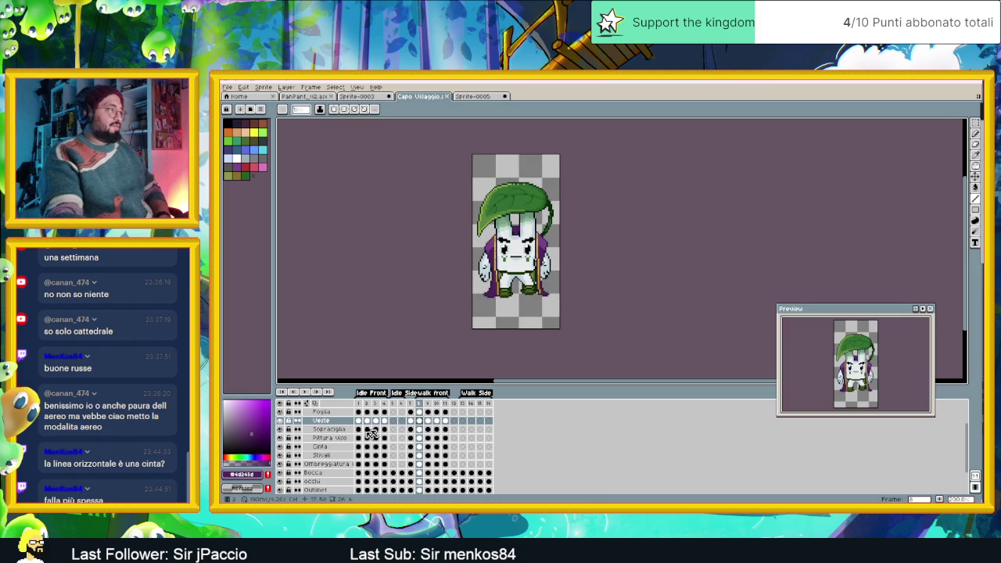
# Select the Cinta belt layer, preview the walk, and centre the character in view
pyautogui.click(320, 446)
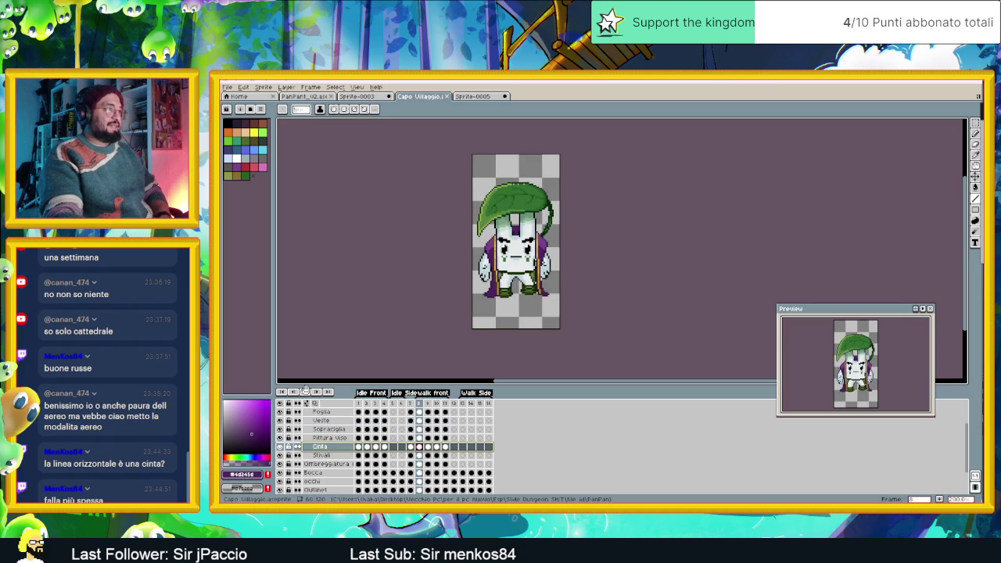
pyautogui.click(305, 390)
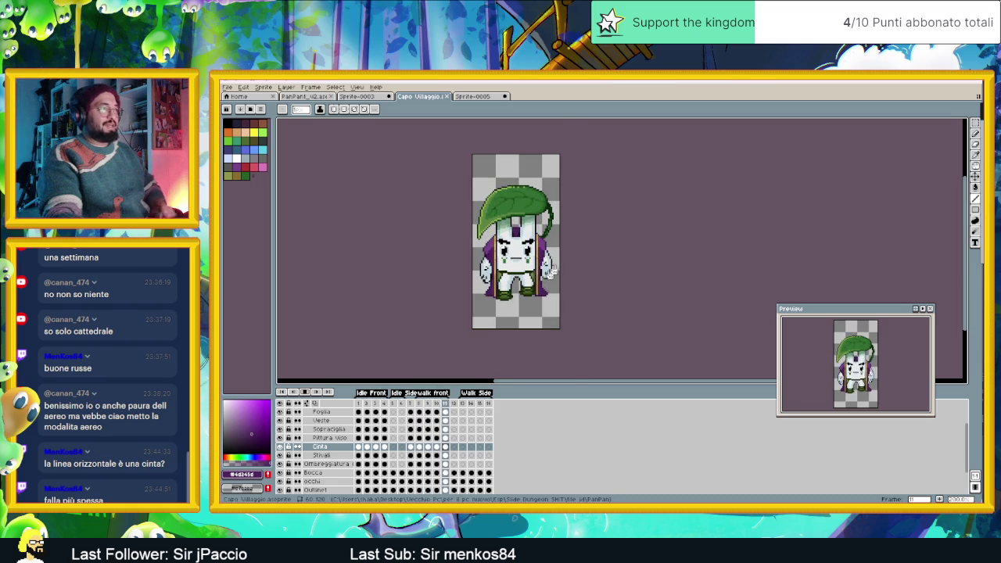
pyautogui.scroll(2, 530, 290)
pyautogui.moveTo(493, 291); pyautogui.dragTo(529, 295)
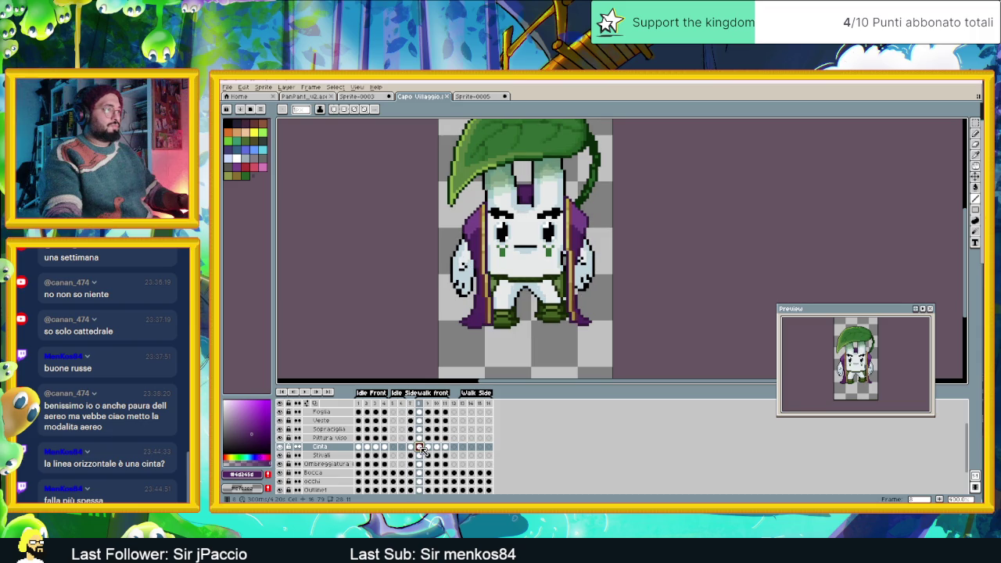
# Marquee-select the belt on the lower torso, then move to the next frame and deselect
pyautogui.scroll(1, 548, 285)
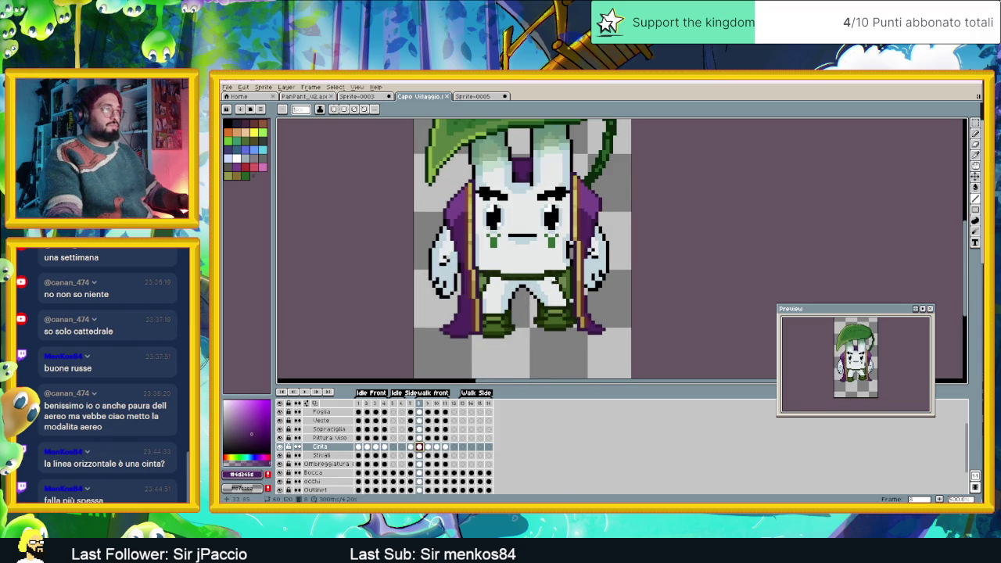
pyautogui.scroll(1, 559, 281)
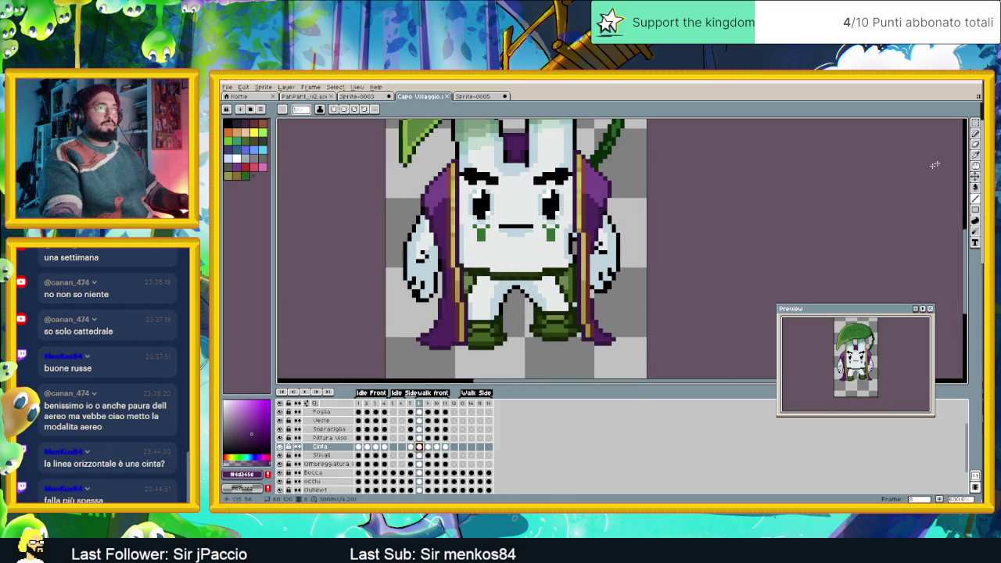
pyautogui.hotkey('shift', 'm')
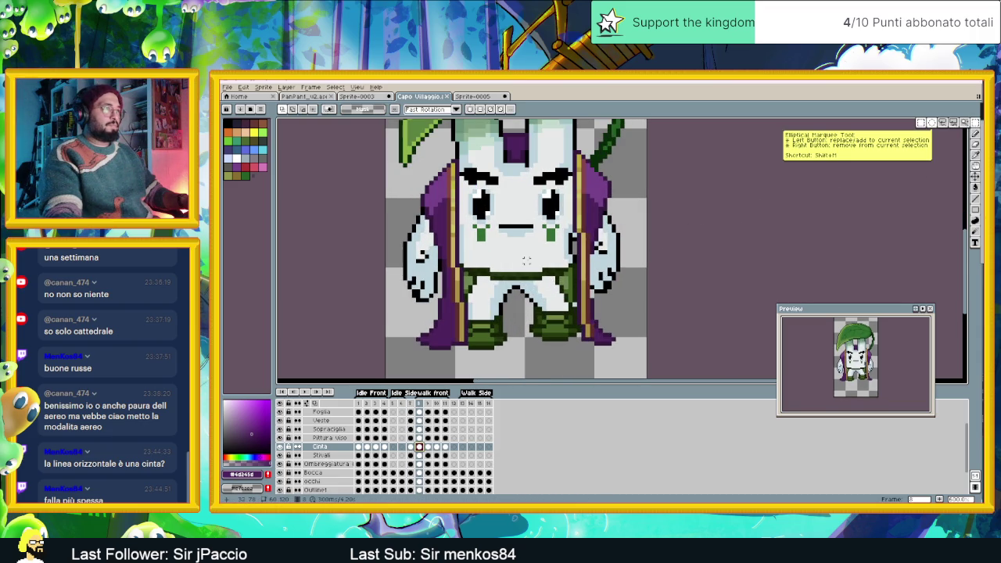
pyautogui.moveTo(527, 260); pyautogui.dragTo(593, 316)
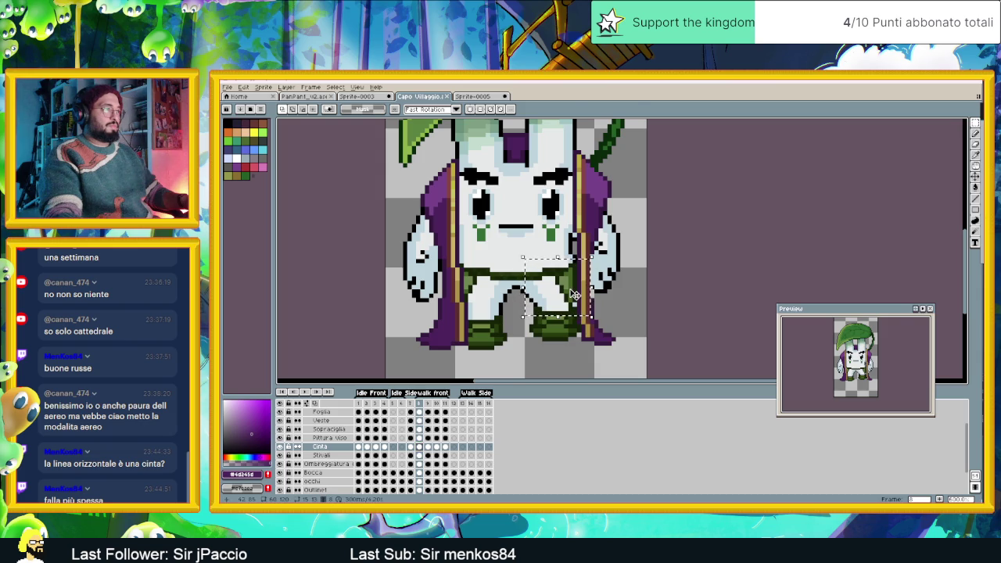
pyautogui.click(575, 293)
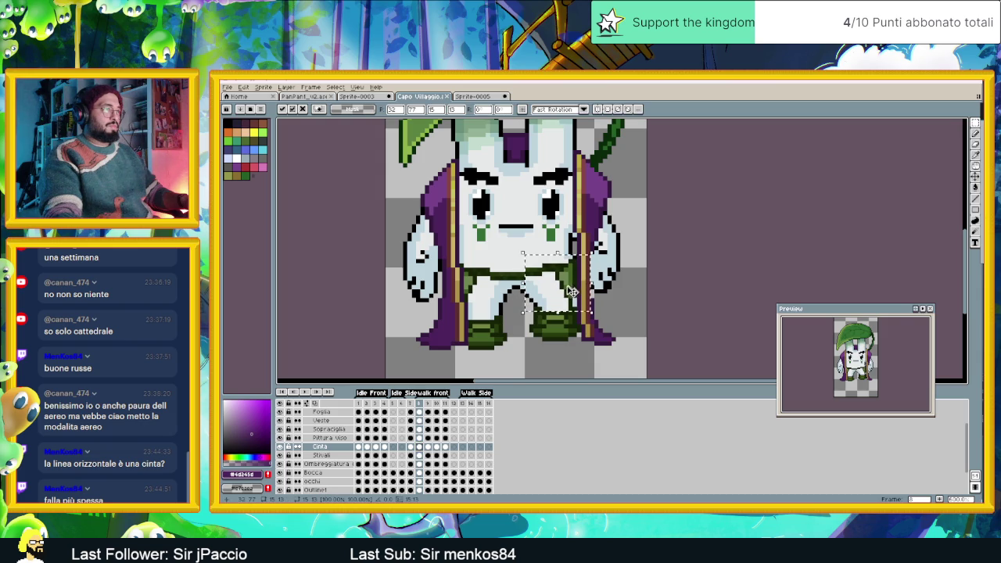
pyautogui.click(427, 447)
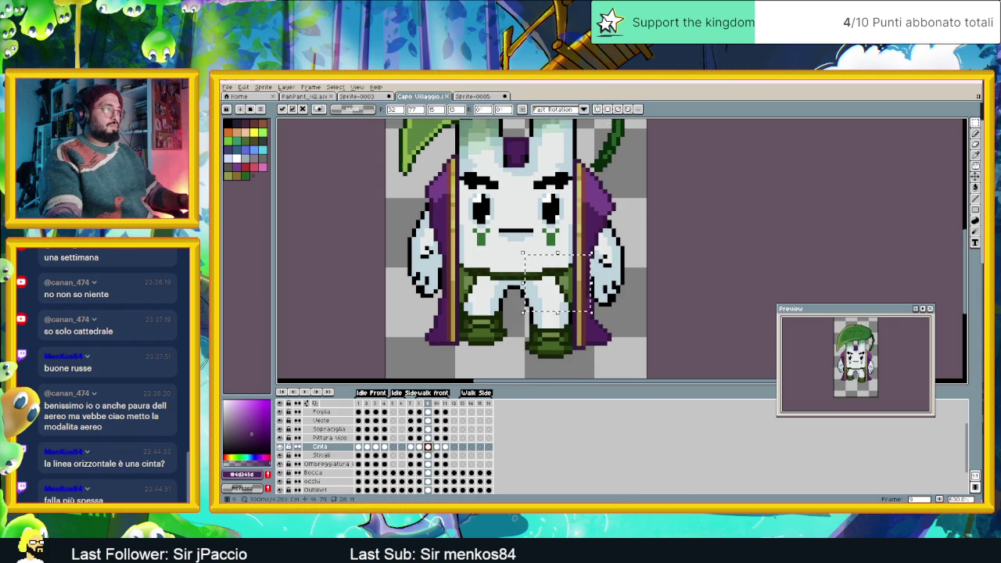
pyautogui.hotkey('ctrl', 'd')
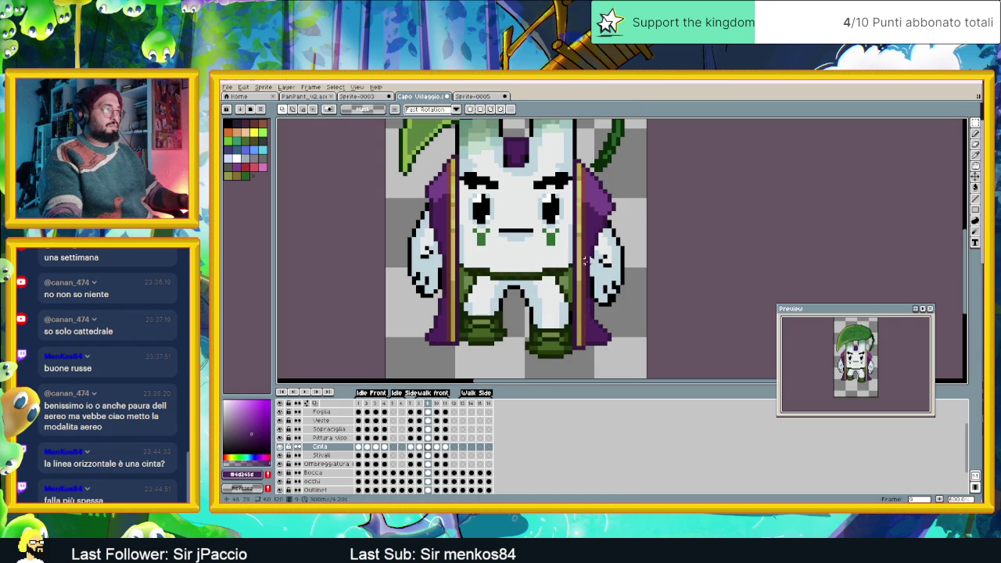
# Nudge the belt down one pixel on the next walk frame and apply the move
pyautogui.moveTo(519, 252); pyautogui.dragTo(596, 313)
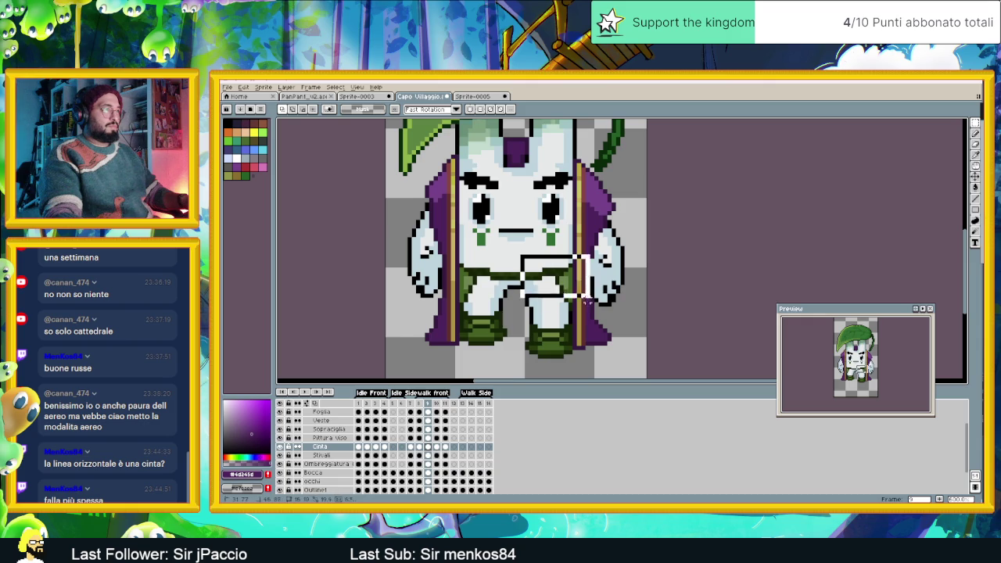
pyautogui.click(575, 285)
pyautogui.press('Down')
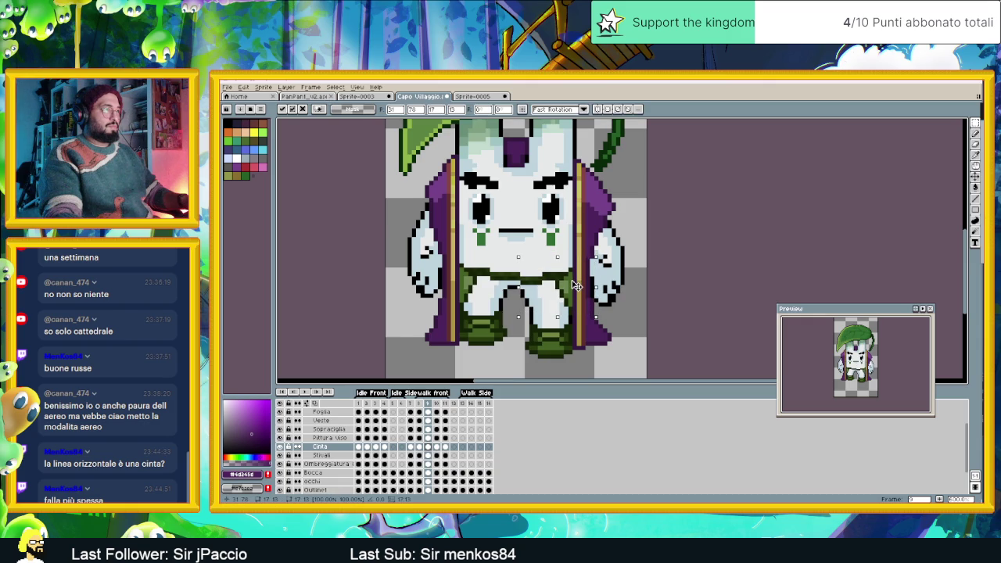
pyautogui.click(504, 349)
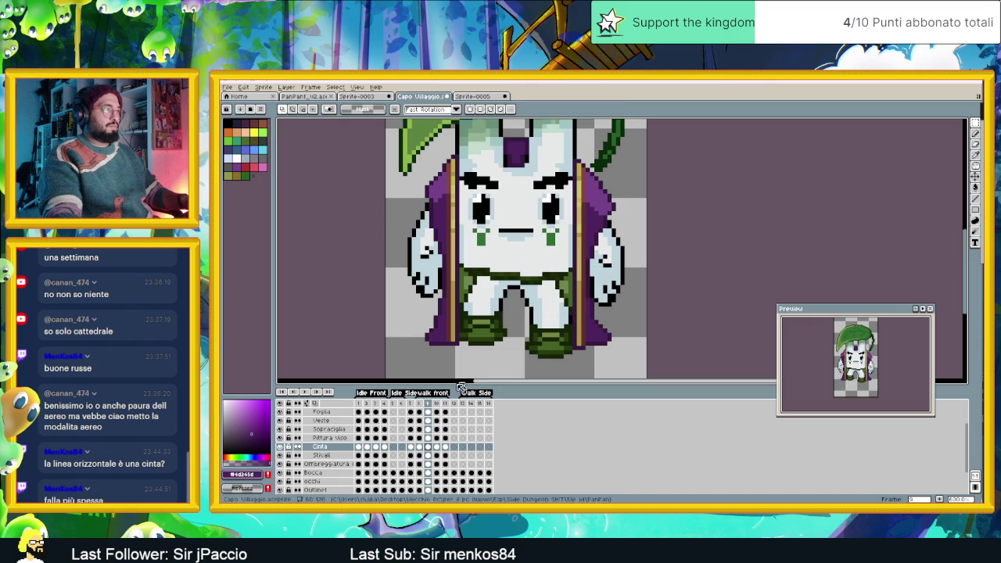
# Lower the belt by 1px on frame 11 of the Cinta layer
pyautogui.click(439, 405)
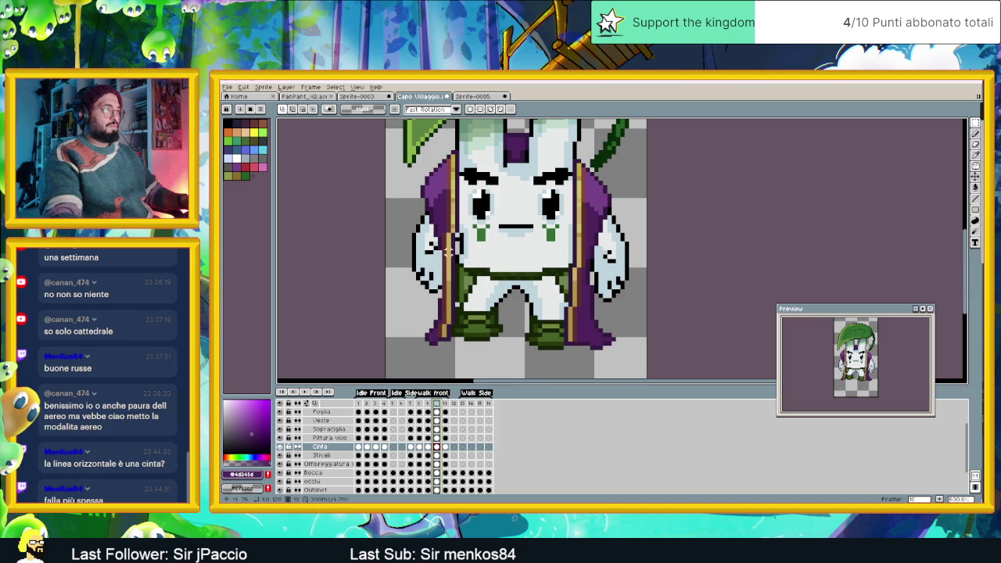
pyautogui.moveTo(448, 251)
pyautogui.mouseDown()
pyautogui.moveTo(516, 316)
pyautogui.moveTo(507, 302)
pyautogui.mouseUp()
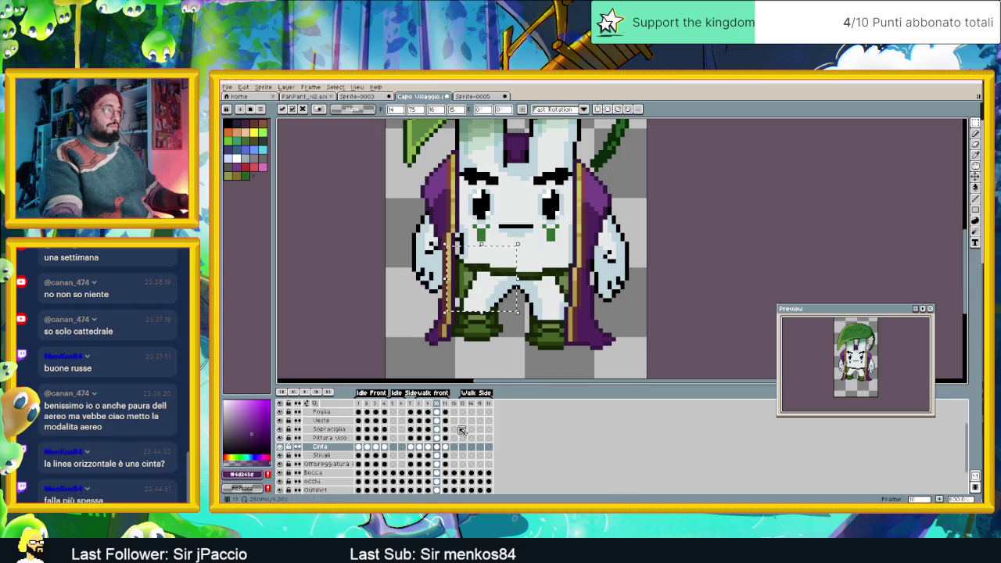
pyautogui.click(447, 447)
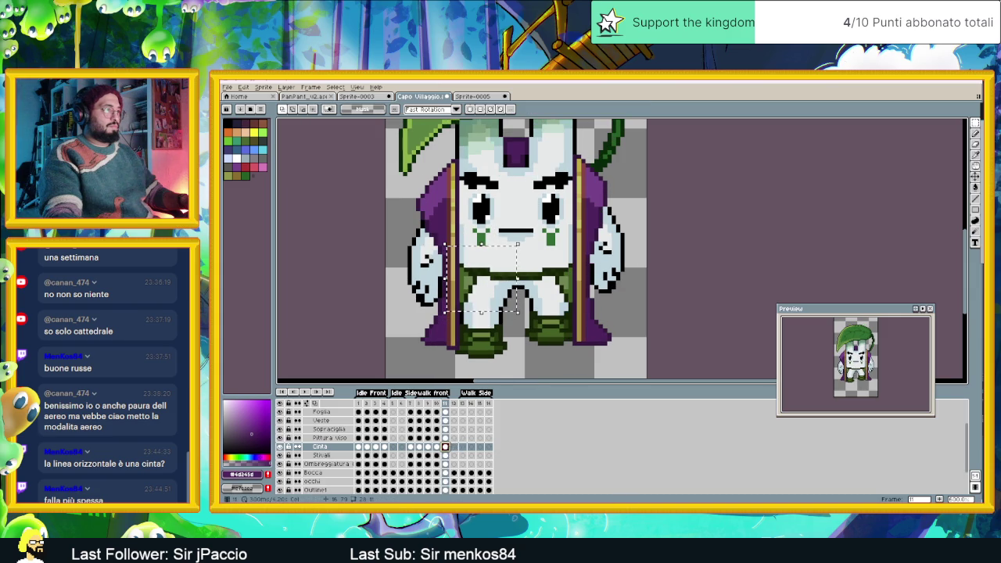
pyautogui.click(469, 274)
pyautogui.moveTo(469, 277); pyautogui.dragTo(470, 279)
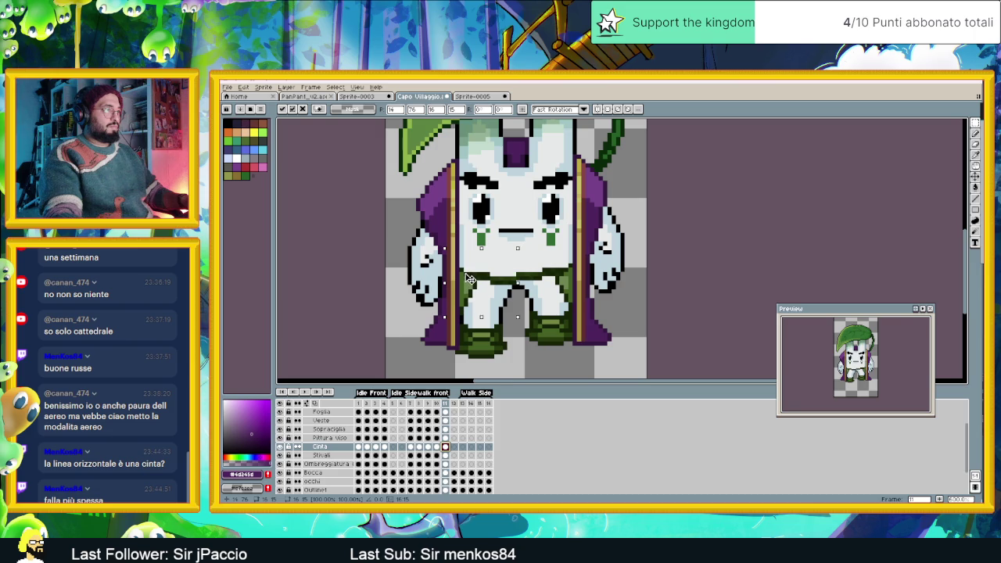
# Play the walk animation to check the belt, then stop playback and deselect
pyautogui.click(313, 393)
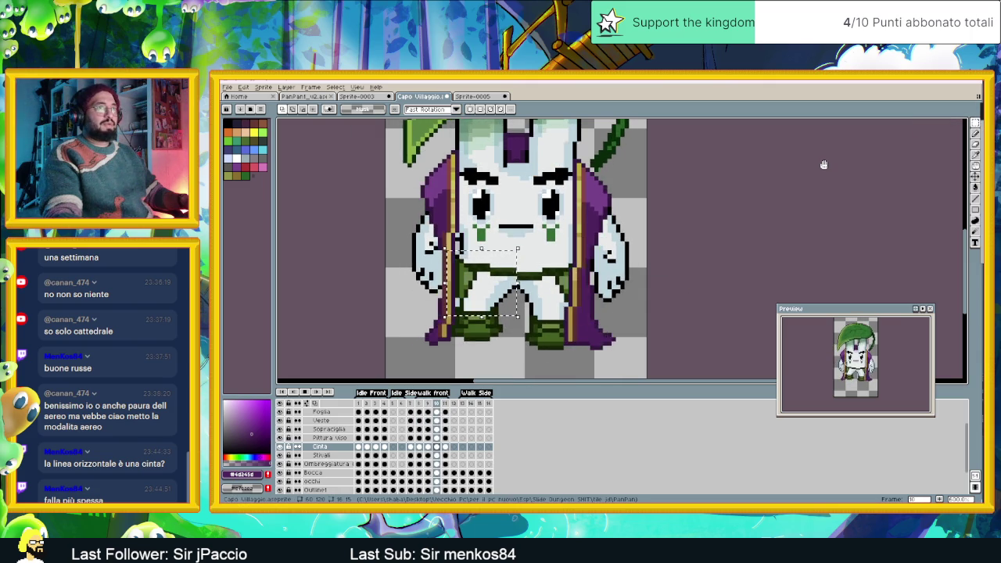
pyautogui.press('Return')
pyautogui.hotkey('ctrl', 'd')
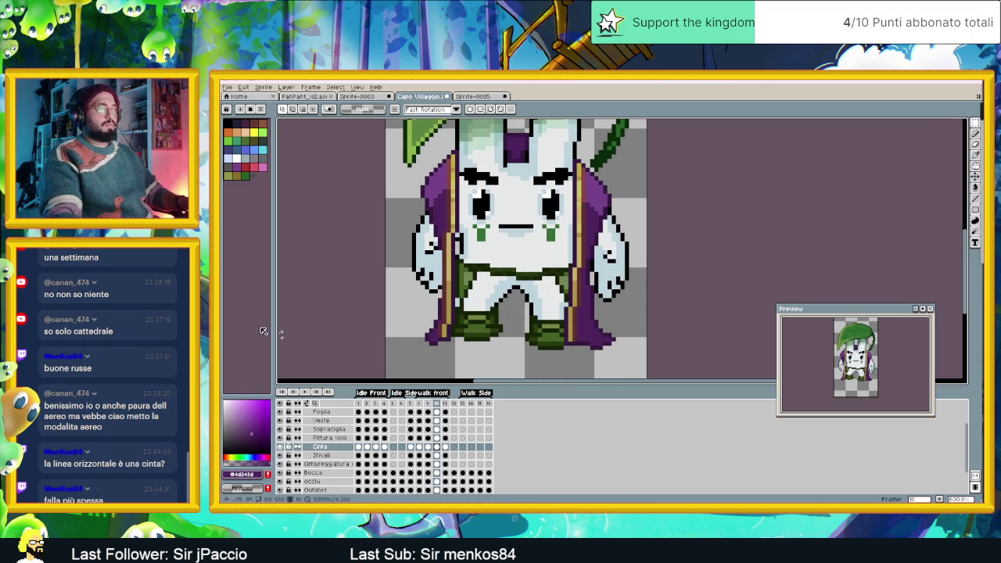
# Zoom out, recentre the character, and save Capo Villaggio.aseprite
pyautogui.click(302, 391)
pyautogui.scroll(-1, 722, 237)
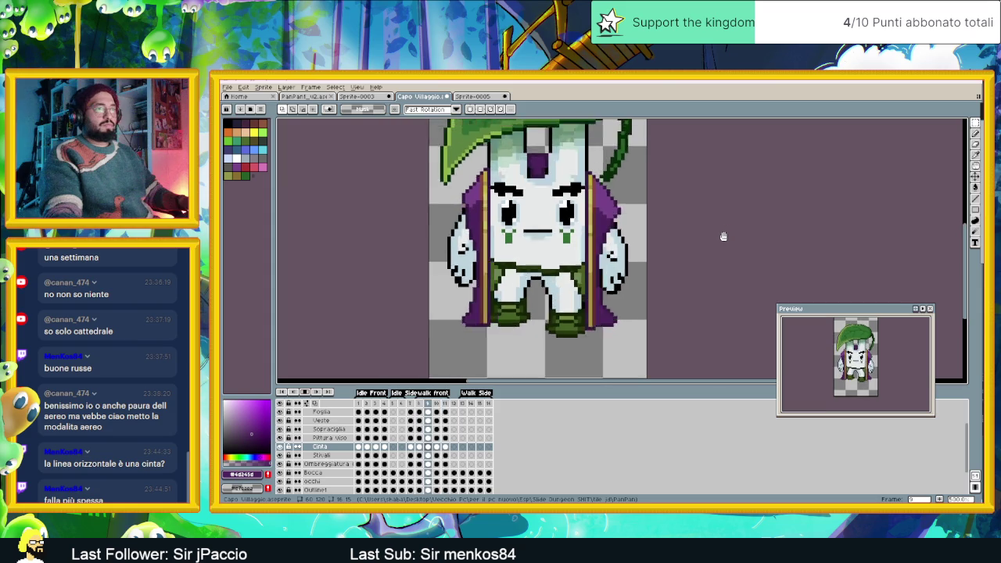
pyautogui.scroll(-1, 722, 237)
pyautogui.scroll(-1, 722, 237)
pyautogui.moveTo(722, 237); pyautogui.dragTo(600, 268)
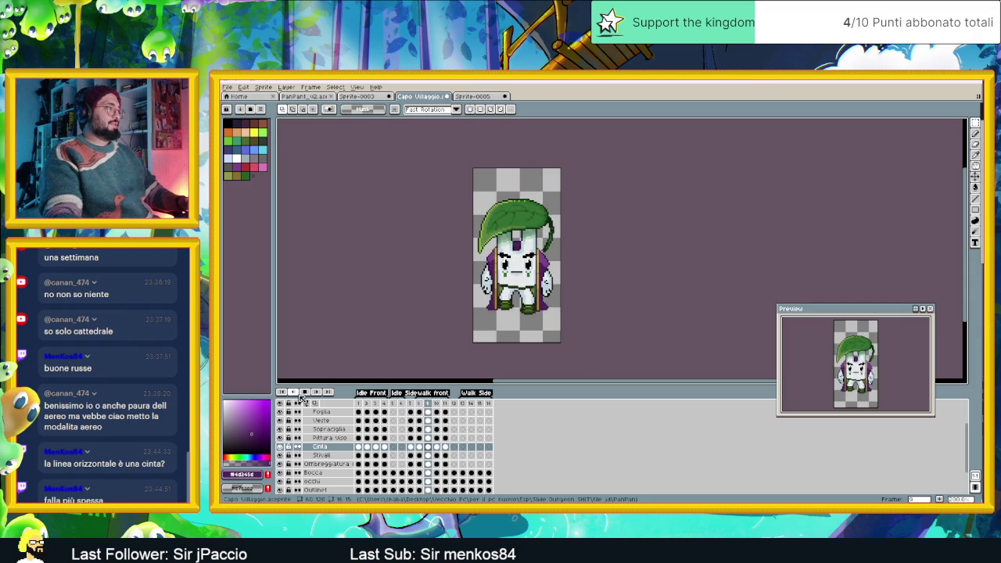
pyautogui.hotkey('ctrl', 's')
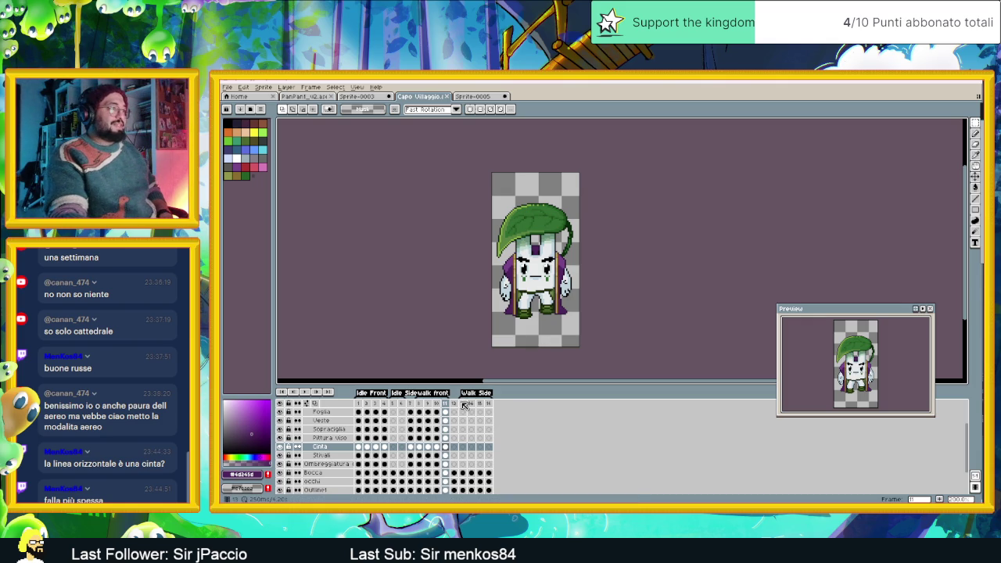
# Flip between frame 1 and frame 12 to compare the two poses
pyautogui.click(464, 405)
pyautogui.click(455, 403)
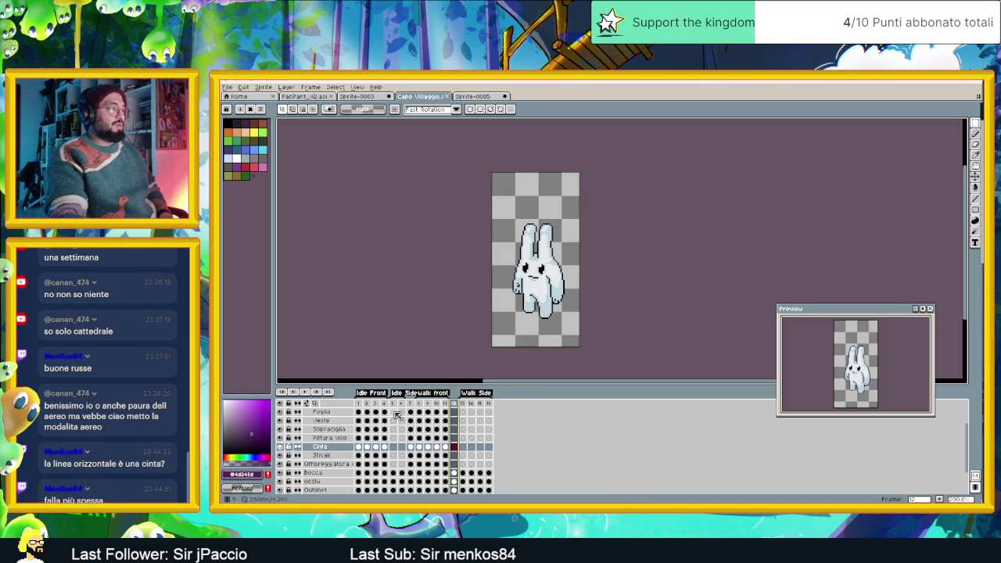
pyautogui.click(360, 404)
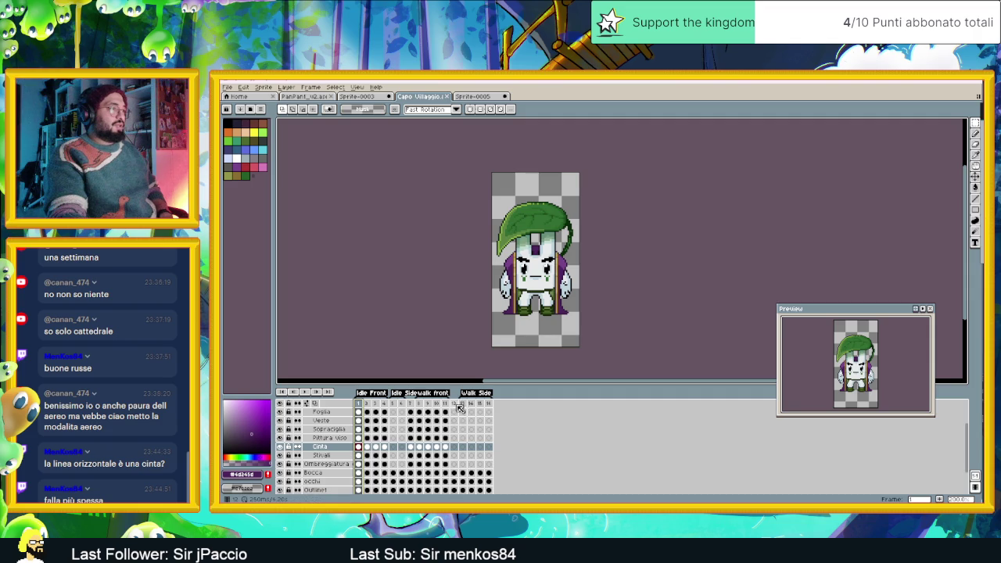
pyautogui.click(455, 404)
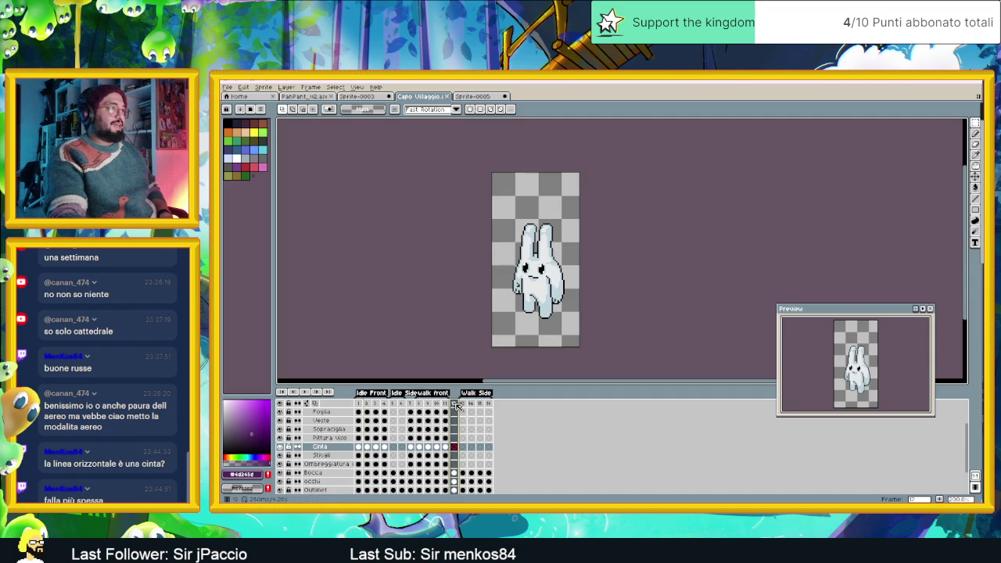
pyautogui.click(362, 404)
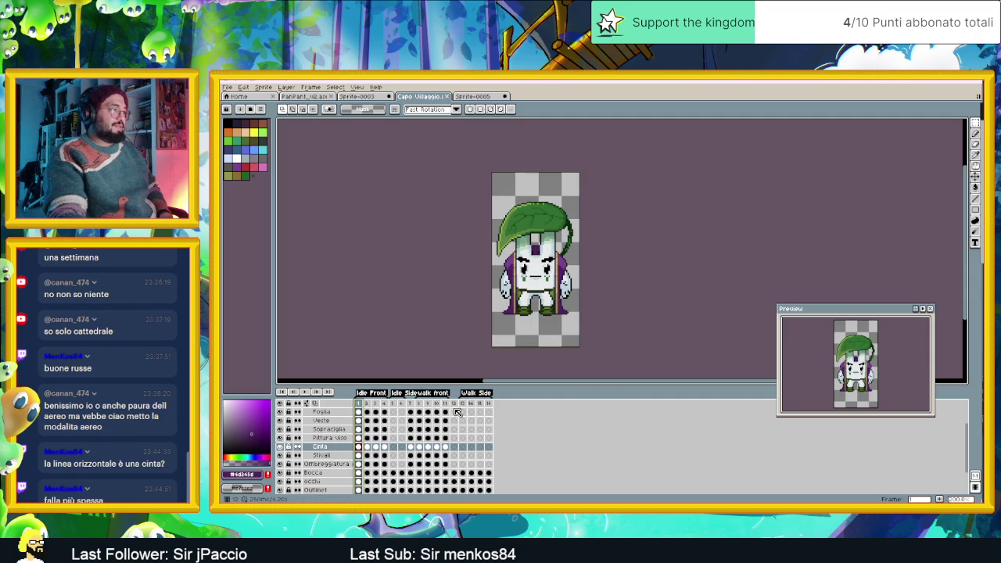
pyautogui.click(455, 404)
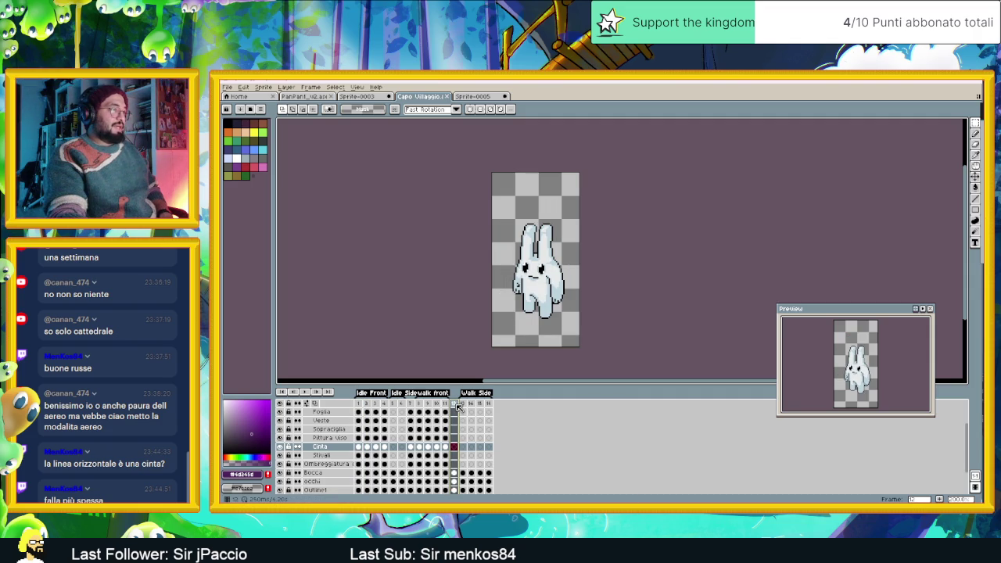
pyautogui.click(361, 405)
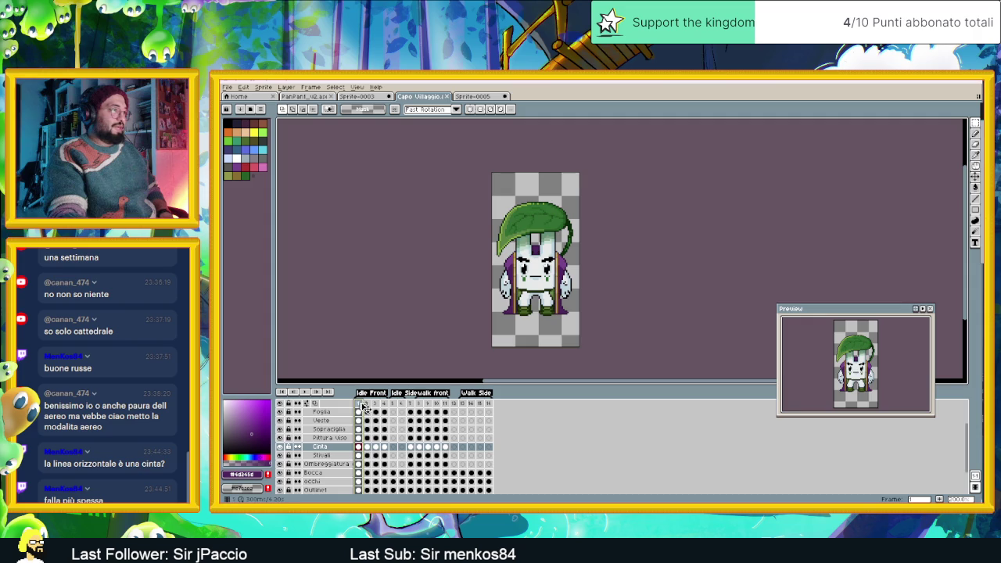
pyautogui.click(453, 407)
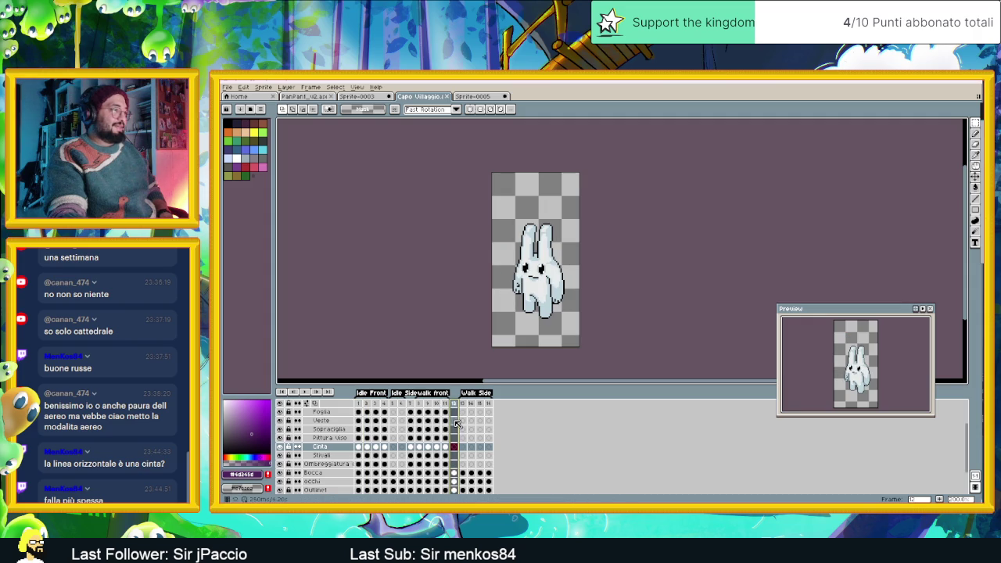
# Select the Sopracciglia cel on frame 12
pyautogui.scroll(1, 458, 434)
pyautogui.click(457, 439)
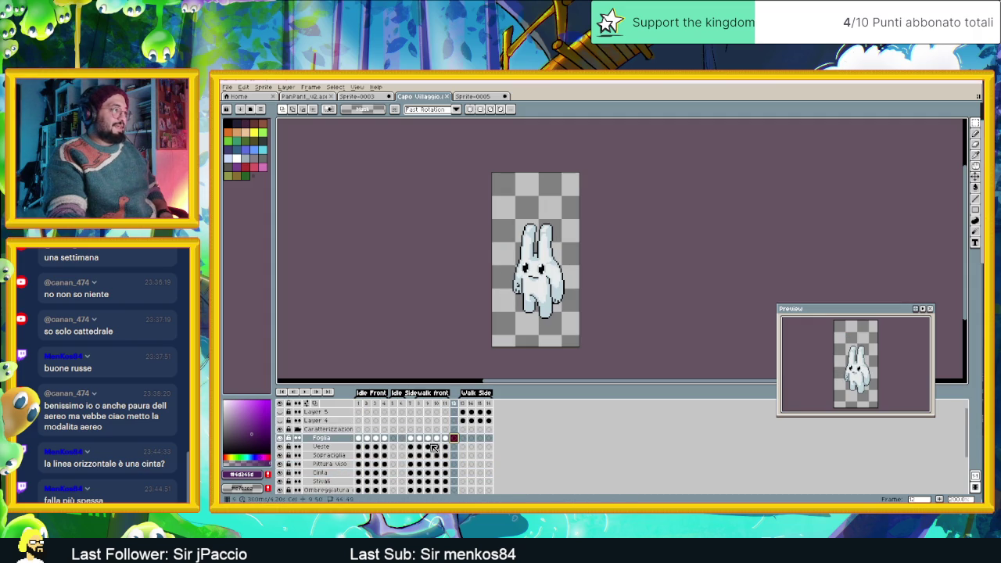
pyautogui.scroll(-1, 433, 447)
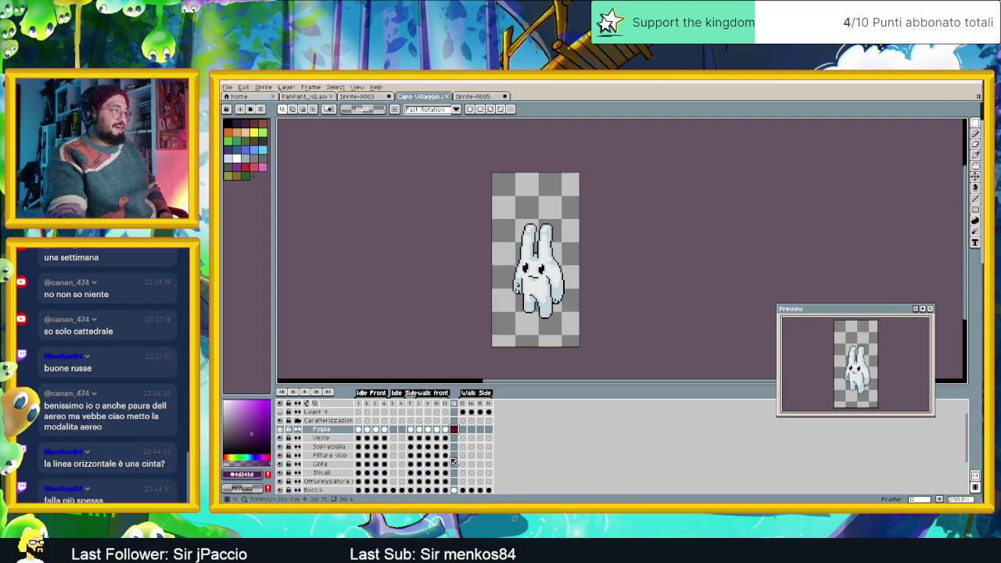
pyautogui.click(358, 447)
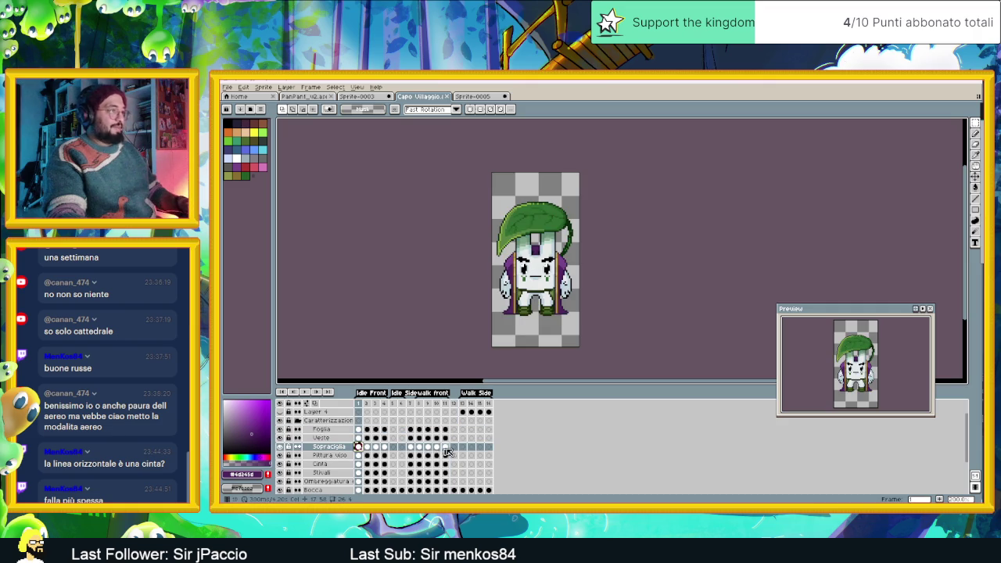
pyautogui.click(455, 447)
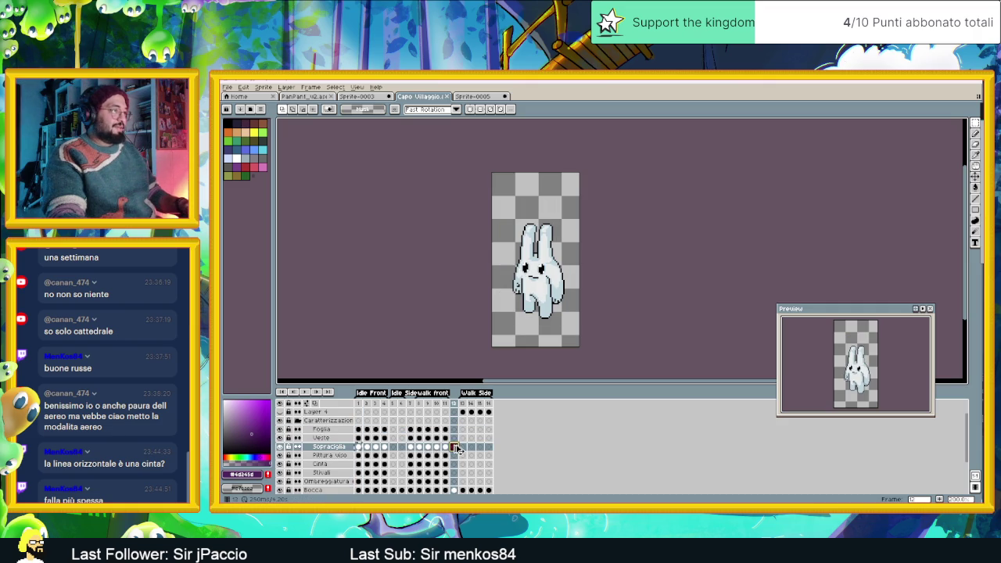
# Add eyebrows to frame 12's Sopracciglia cel and shift the right eyebrow left and slightly down
pyautogui.click(457, 448)
pyautogui.scroll(2, 535, 258)
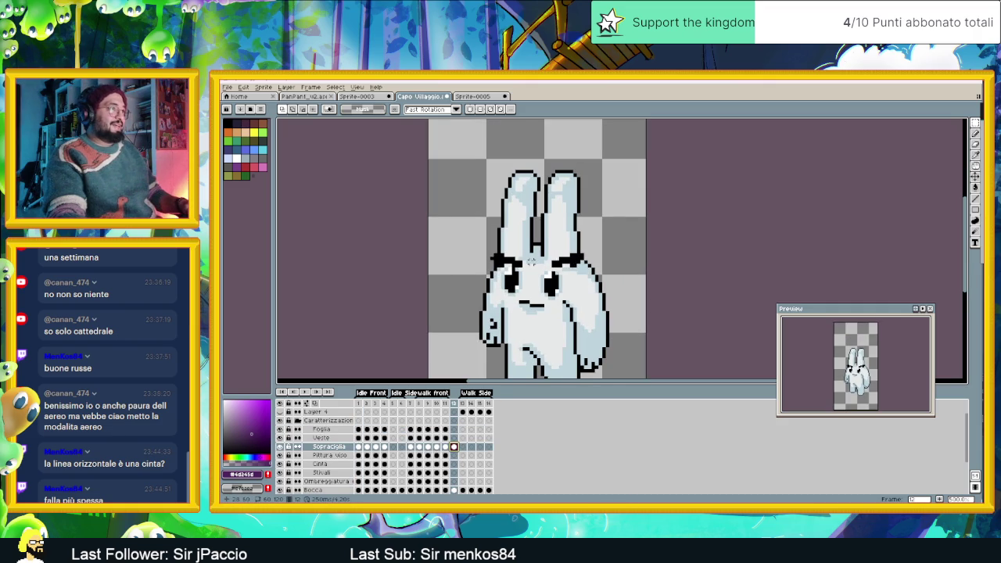
pyautogui.scroll(1, 532, 260)
pyautogui.scroll(1, 531, 261)
pyautogui.moveTo(458, 229); pyautogui.dragTo(554, 313)
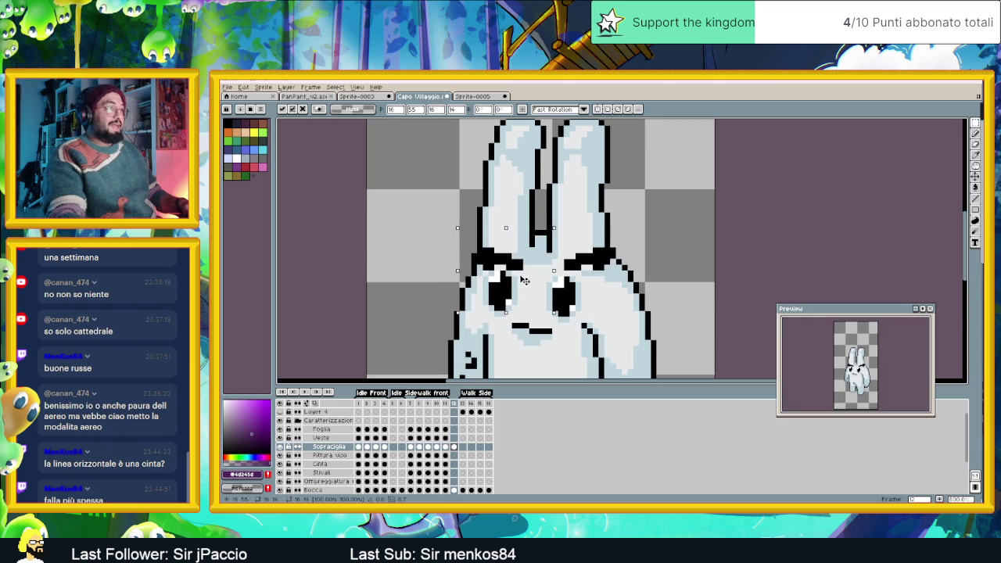
pyautogui.moveTo(635, 228); pyautogui.dragTo(528, 283)
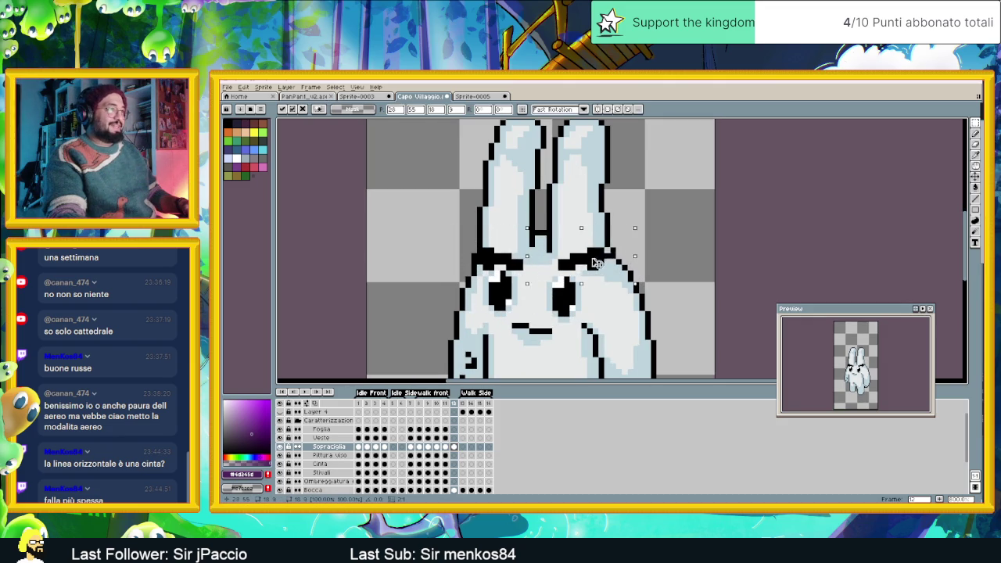
pyautogui.moveTo(596, 264); pyautogui.dragTo(583, 265)
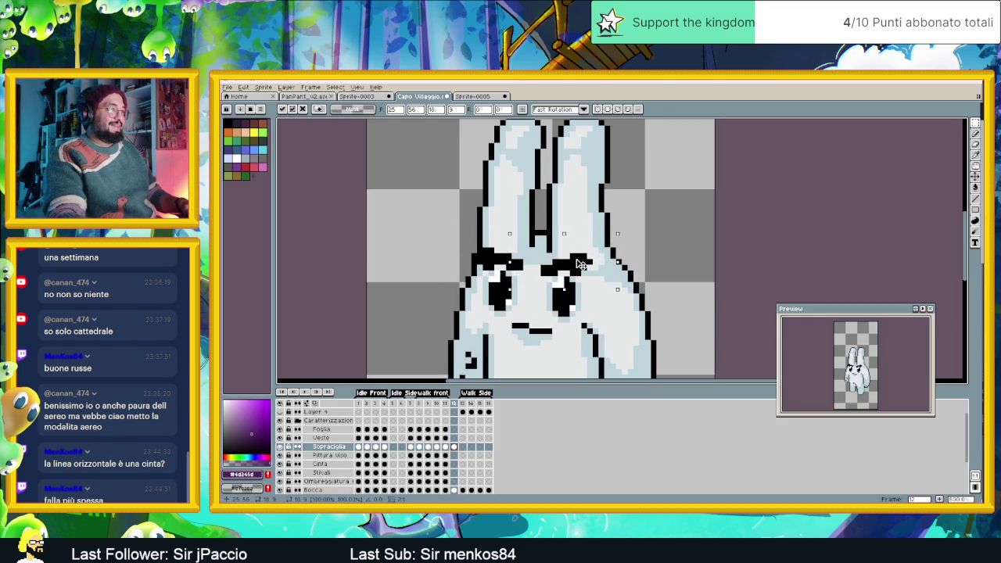
pyautogui.hotkey('ctrl', 'd')
pyautogui.scroll(-2, 640, 264)
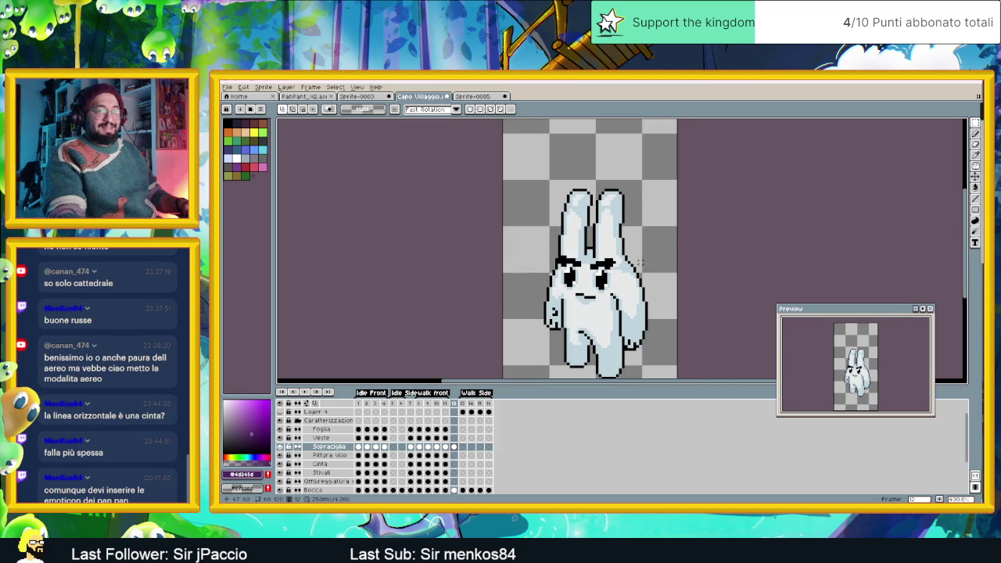
pyautogui.scroll(-1, 639, 262)
pyautogui.scroll(-1, 631, 267)
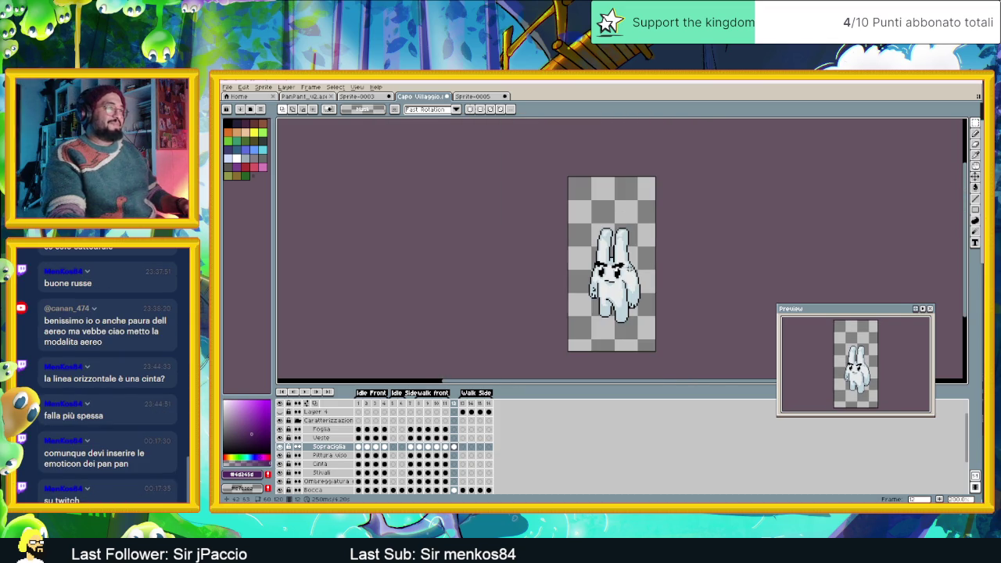